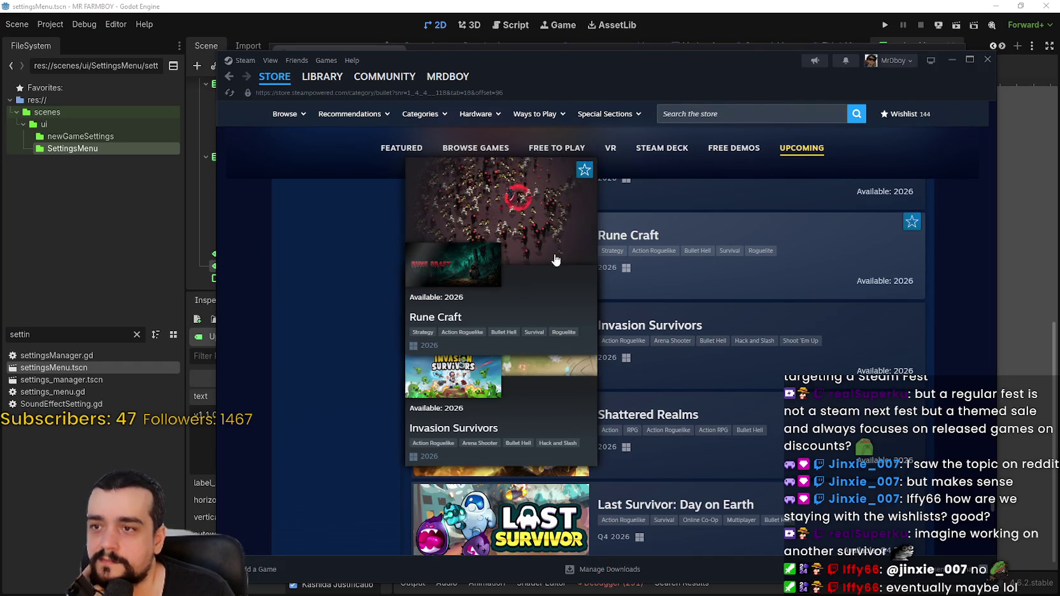
Step: Open Rune Craft's store page in a new window and enlarge its screenshots to image 2 of 11
right_click(634, 238)
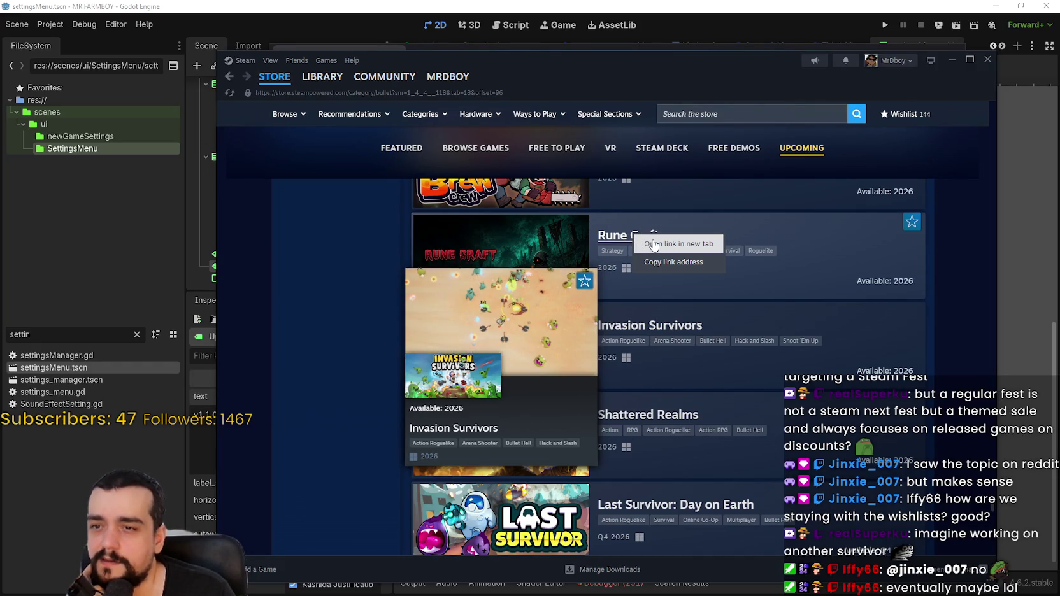
click(651, 244)
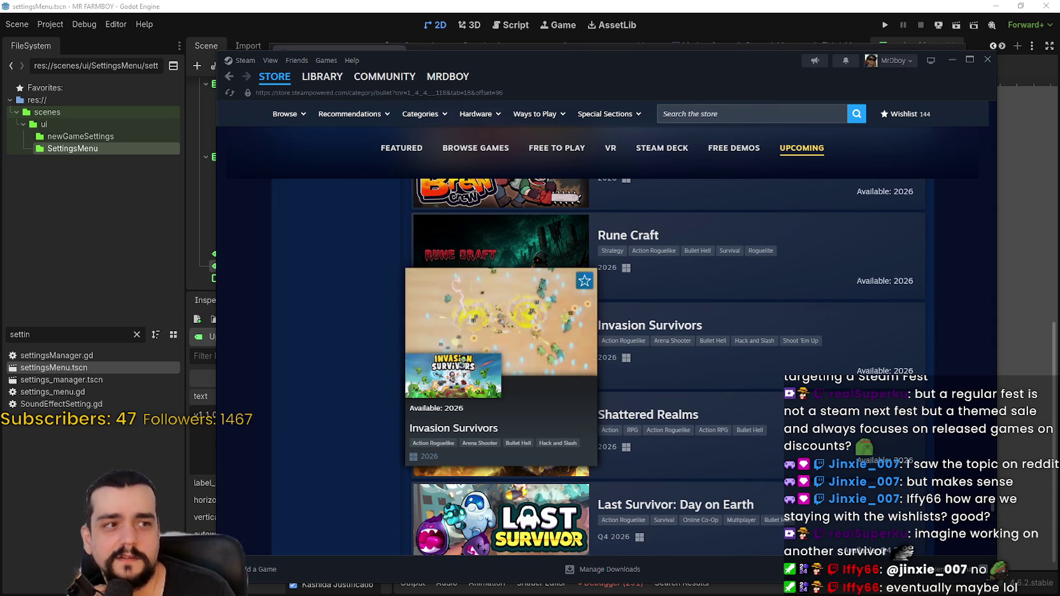
click(482, 255)
click(482, 300)
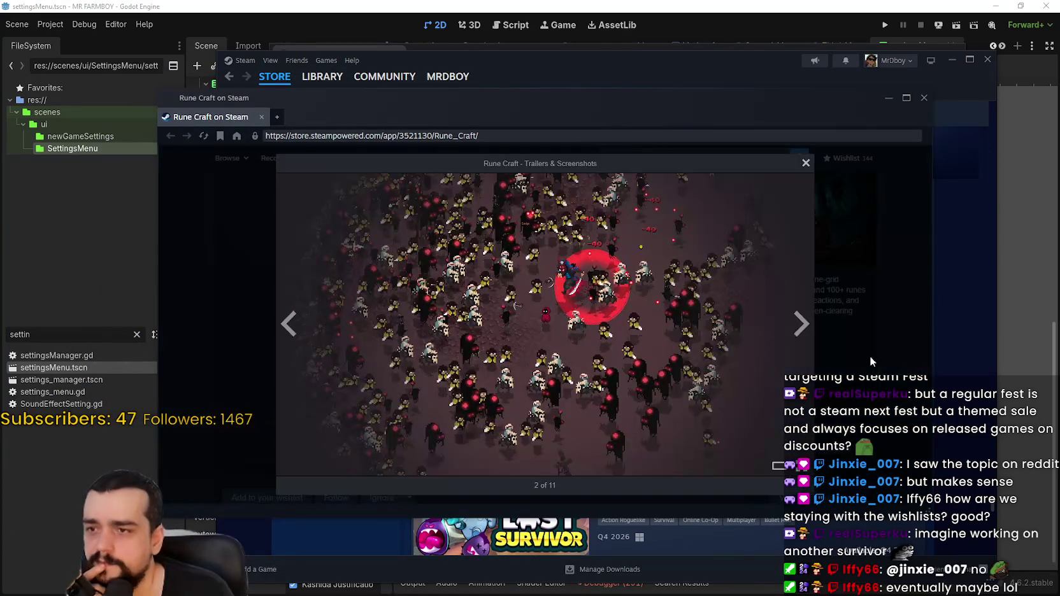
Step: Advance through six Rune Craft screenshots, then close the enlarged viewer
click(803, 325)
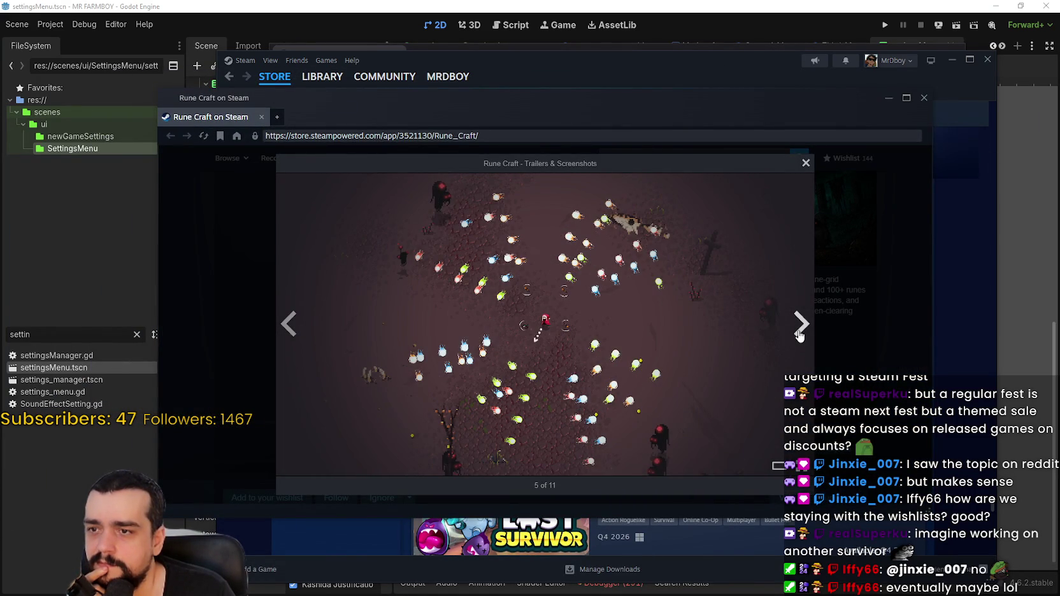
click(800, 336)
click(800, 336)
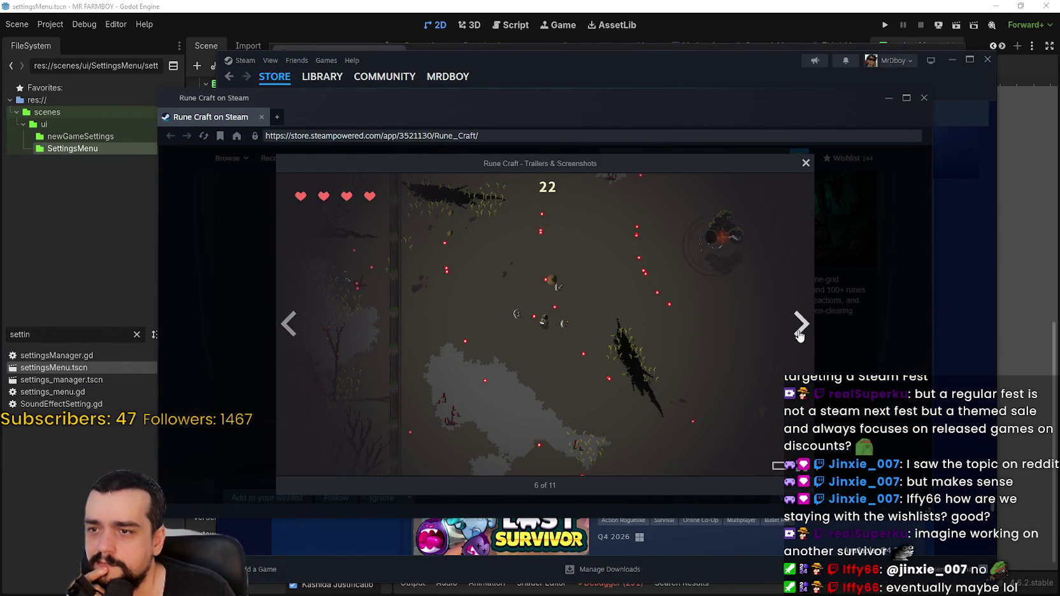
click(800, 336)
click(800, 336)
click(801, 337)
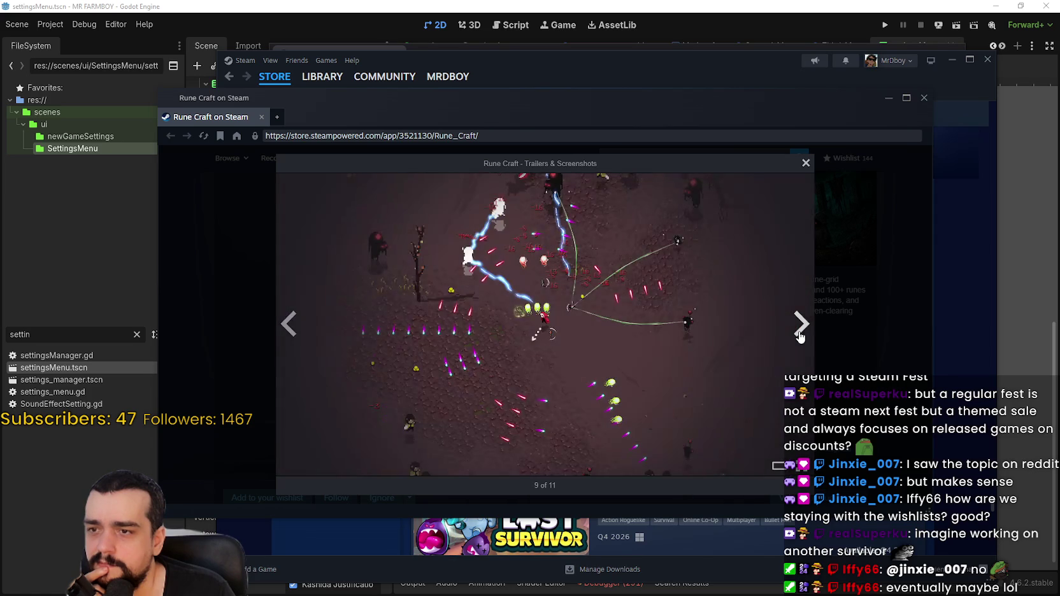
click(844, 323)
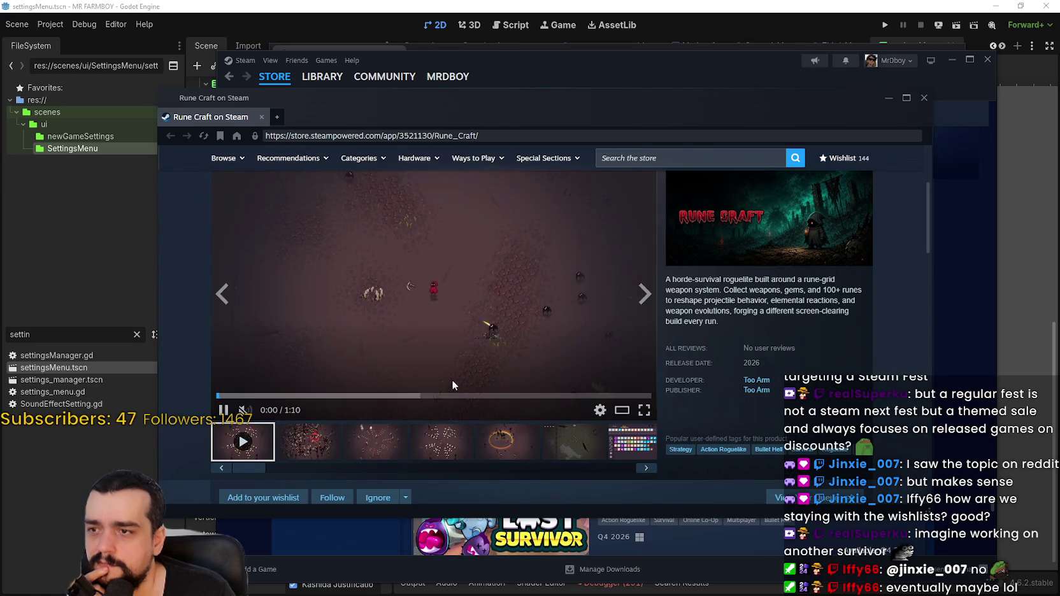
Step: Play the Rune Craft trailer full screen, then shift the Steam window slightly right
click(644, 411)
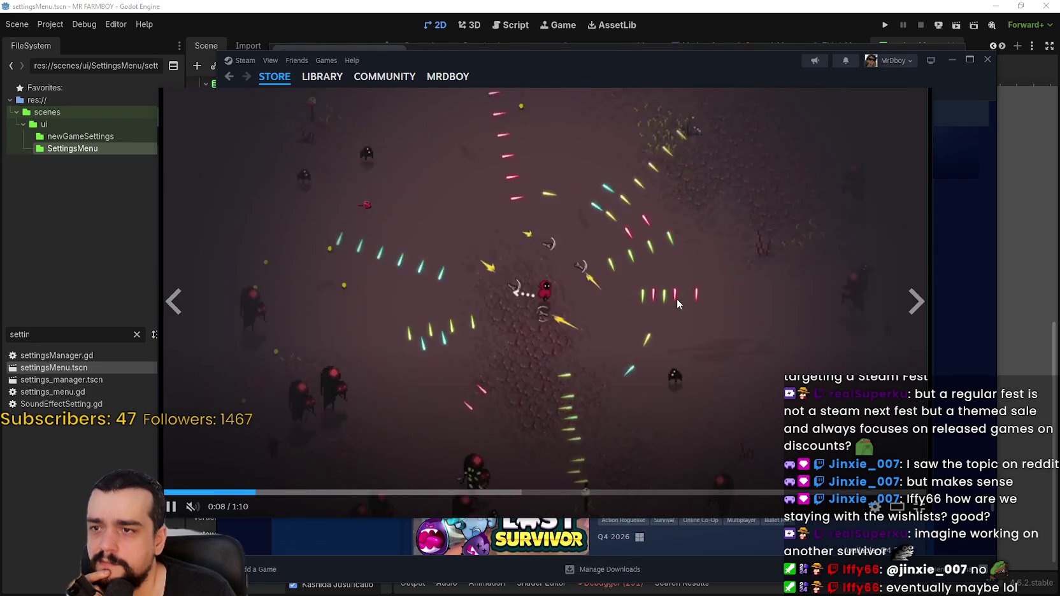
mouse_move(646, 274)
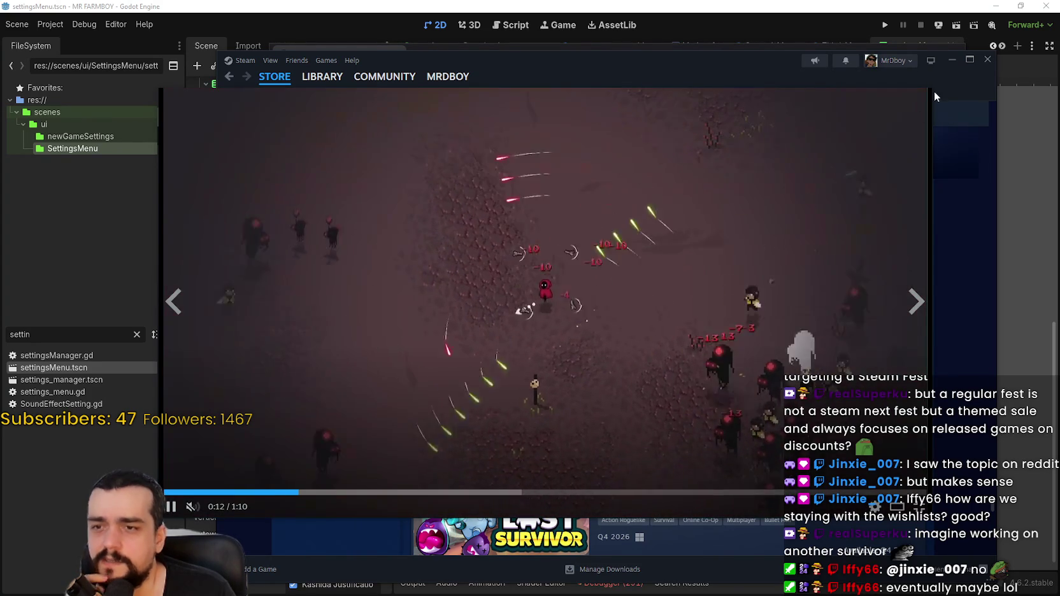
mouse_move(478, 66)
drag(477, 61, 540, 55)
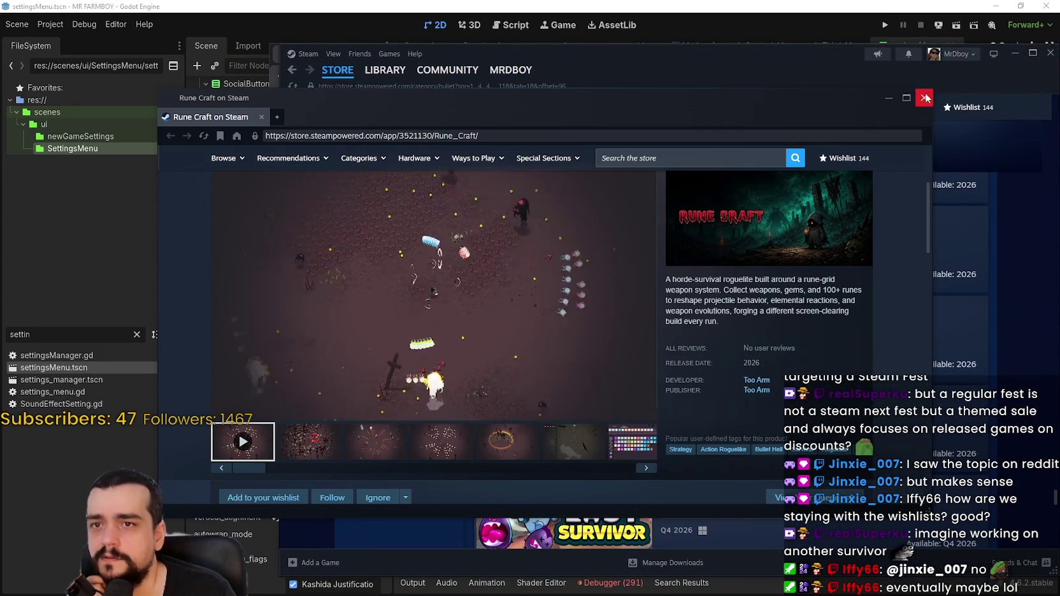
Step: Close the Rune Craft store window and load the first extra batch of upcoming games
click(925, 97)
scroll(513, 408, down, 5)
scroll(513, 408, down, 1)
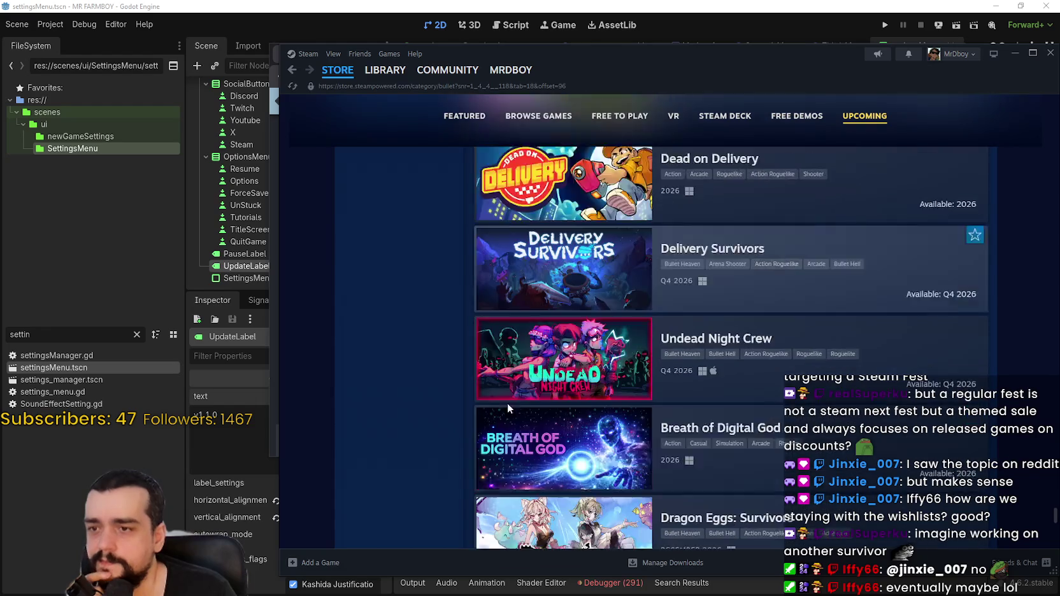
scroll(513, 408, down, 8)
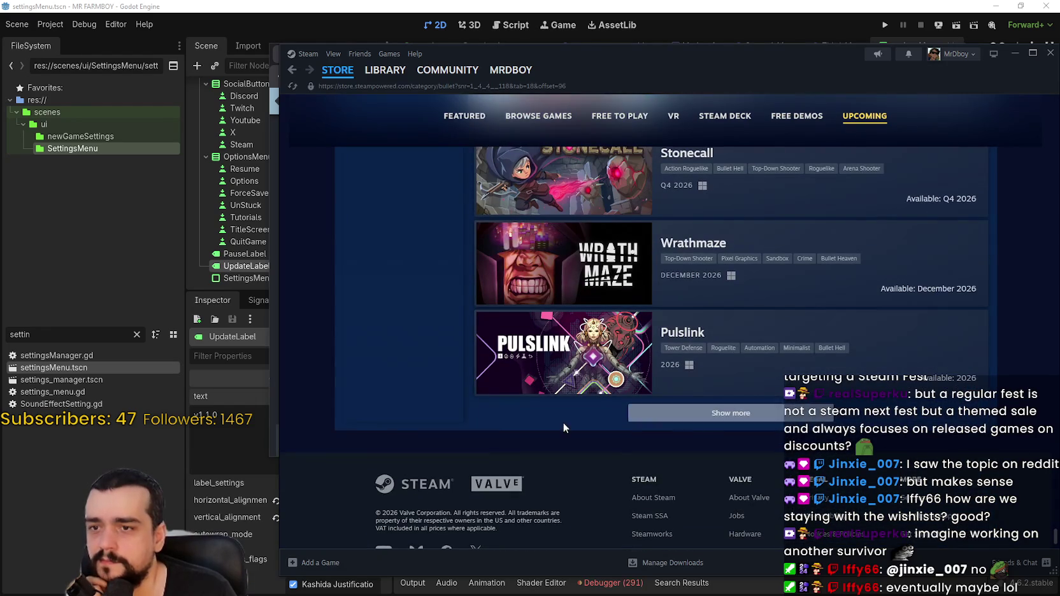
mouse_move(561, 281)
scroll(561, 280, up, 2)
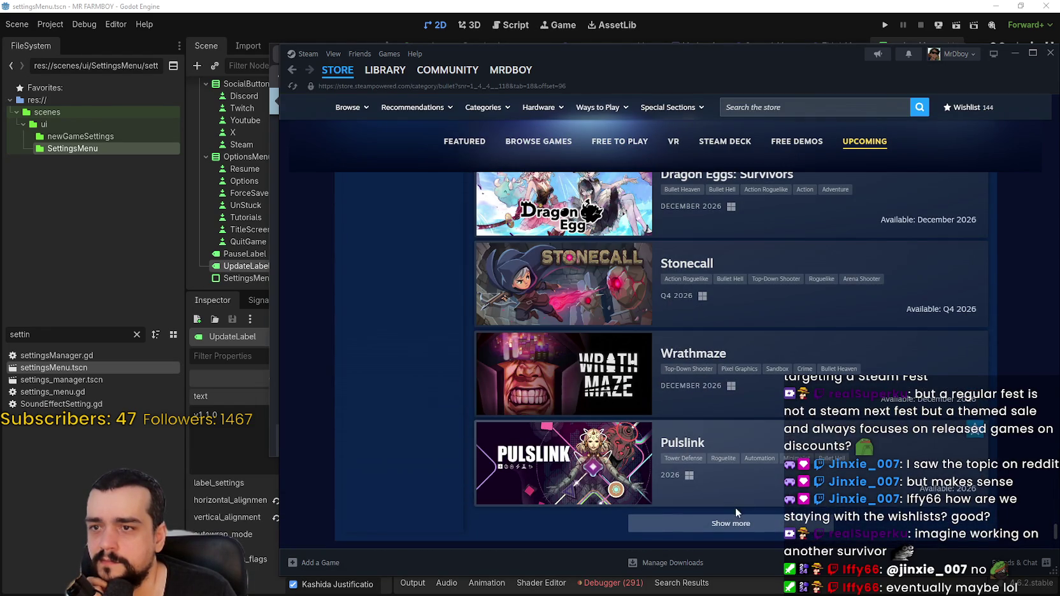
click(735, 523)
Step: Scroll further down the Upcoming list and load a second batch of games
scroll(680, 433, down, 4)
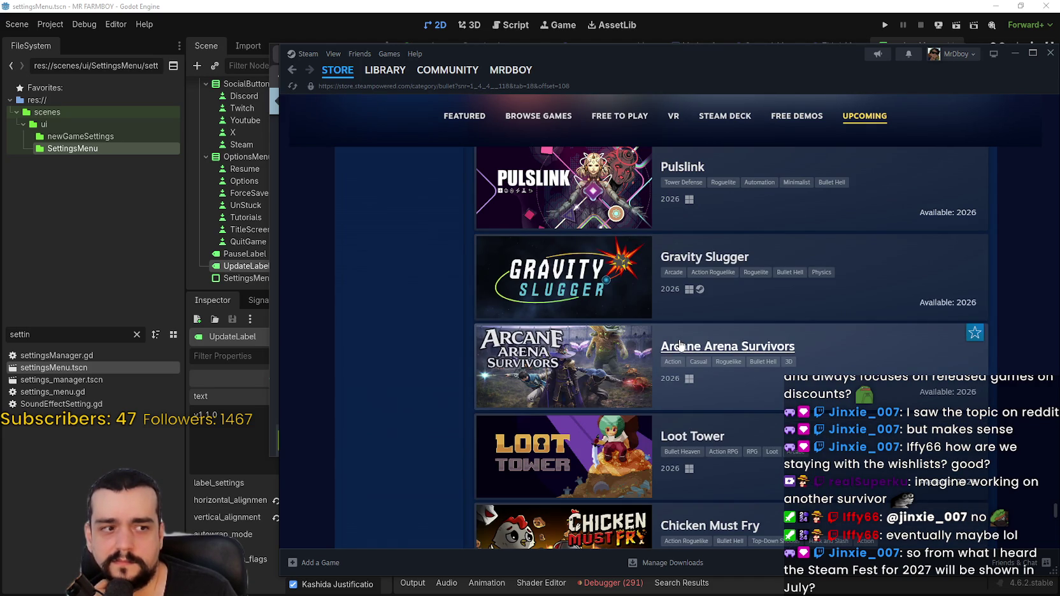
scroll(427, 389, down, 3)
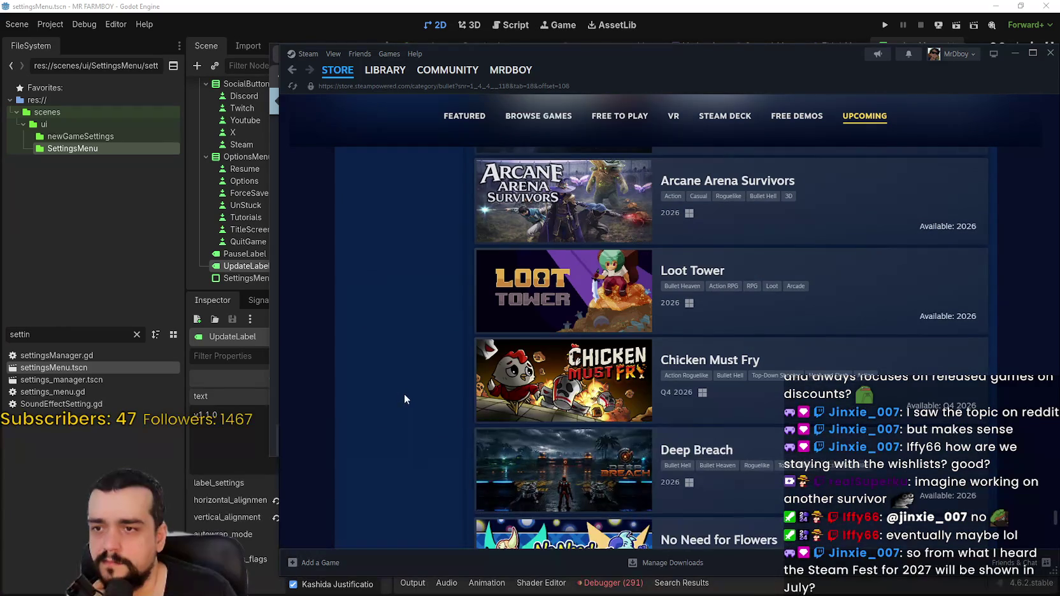
scroll(411, 394, up, 3)
scroll(418, 395, down, 3)
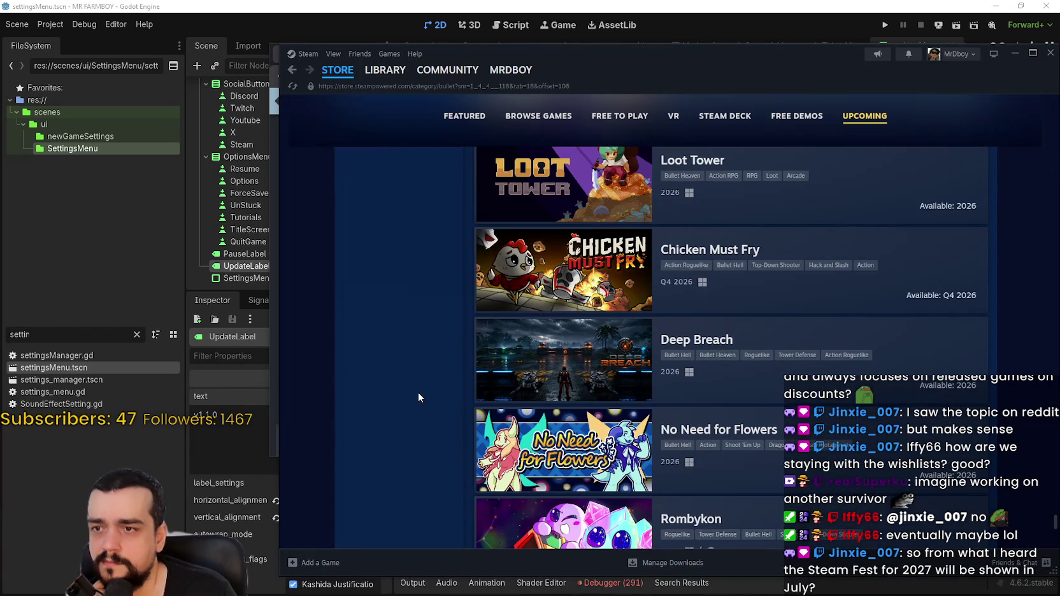
scroll(418, 393, down, 5)
scroll(418, 397, down, 1)
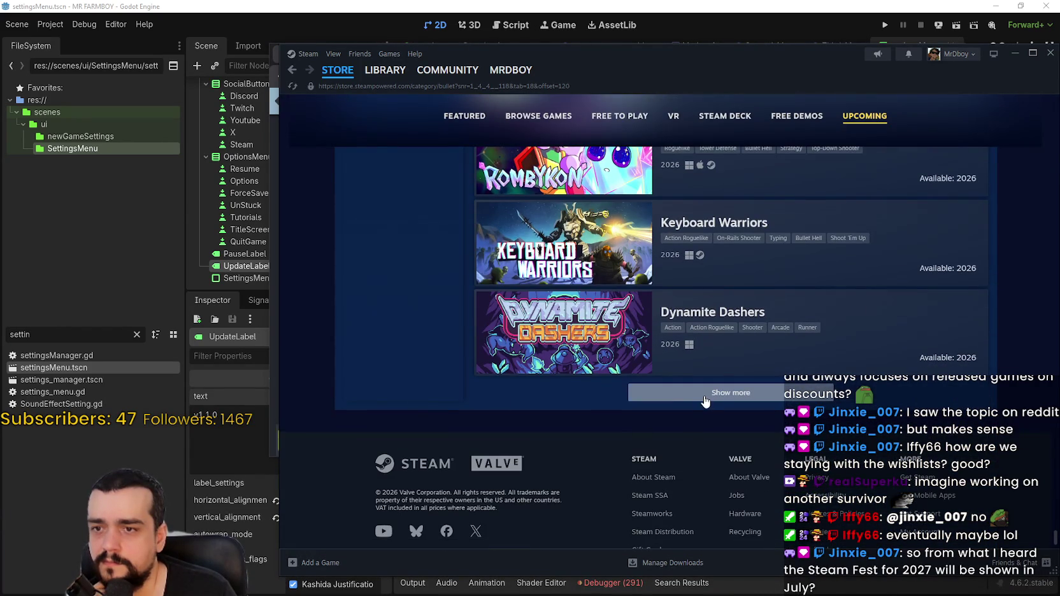
click(705, 398)
Step: Load the third and fourth batches of upcoming bullet-themed games
scroll(436, 375, down, 5)
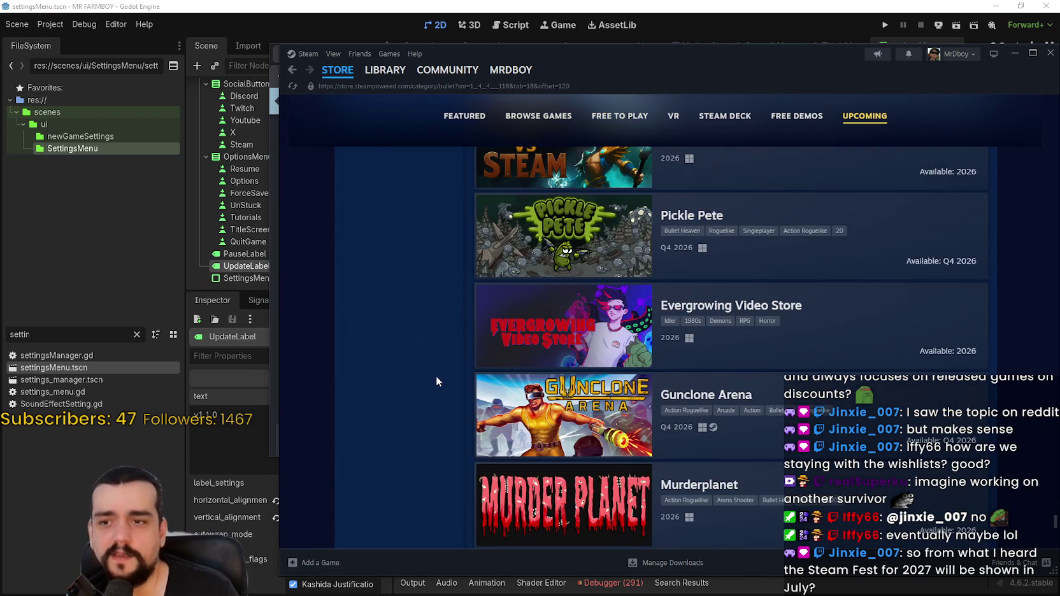
scroll(436, 377, down, 7)
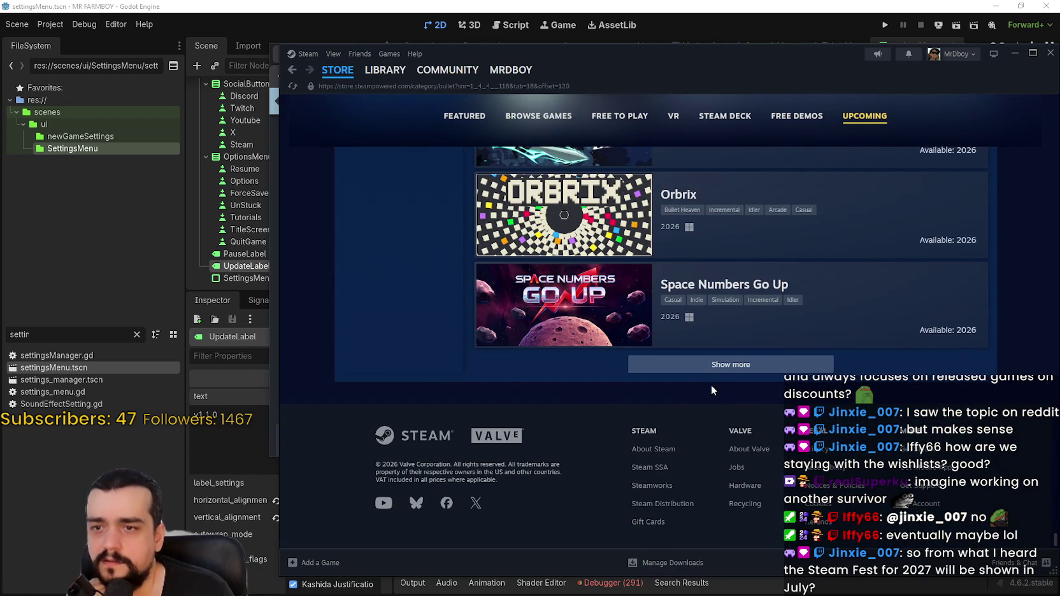
scroll(425, 363, down, 1)
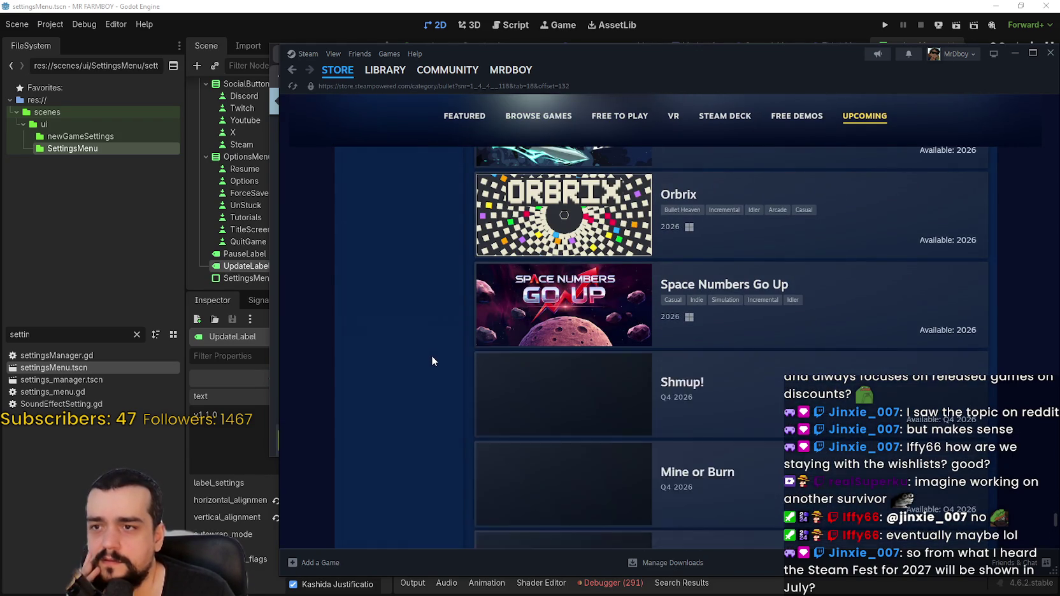
scroll(433, 359, down, 7)
scroll(427, 360, down, 2)
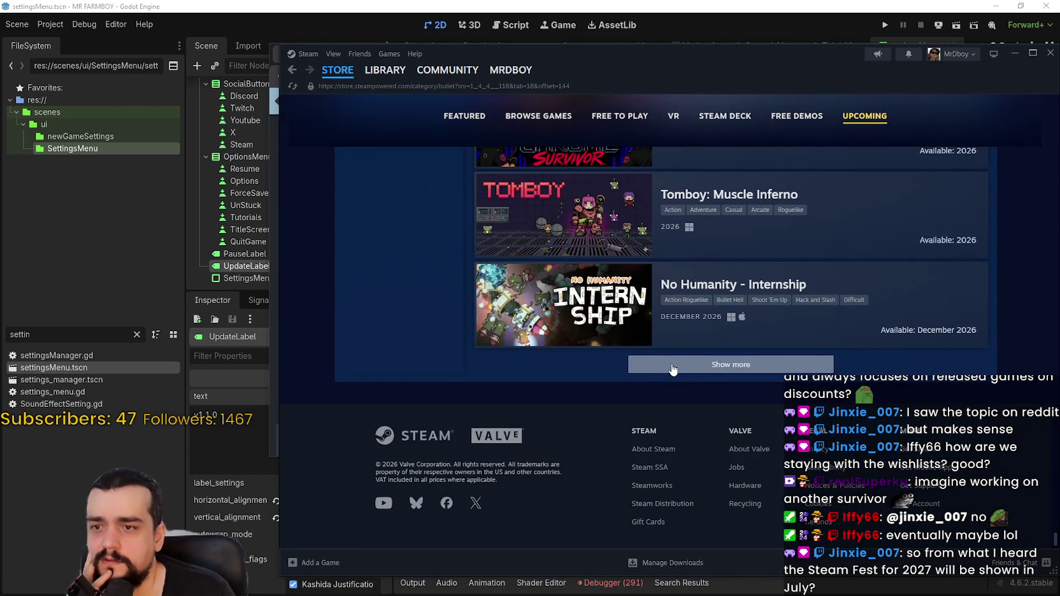
click(672, 370)
scroll(450, 360, down, 5)
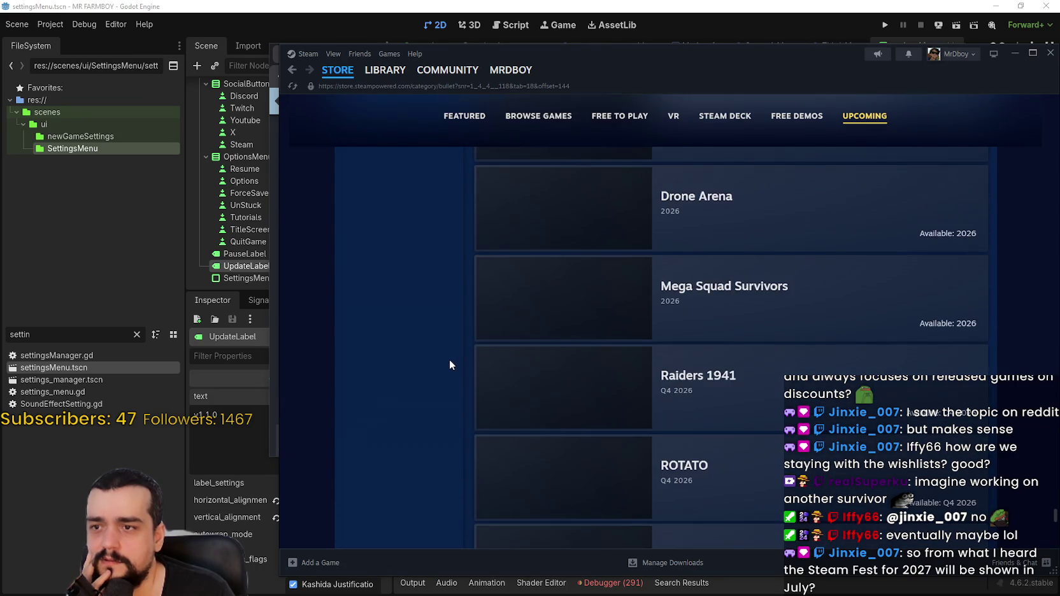
scroll(447, 358, down, 8)
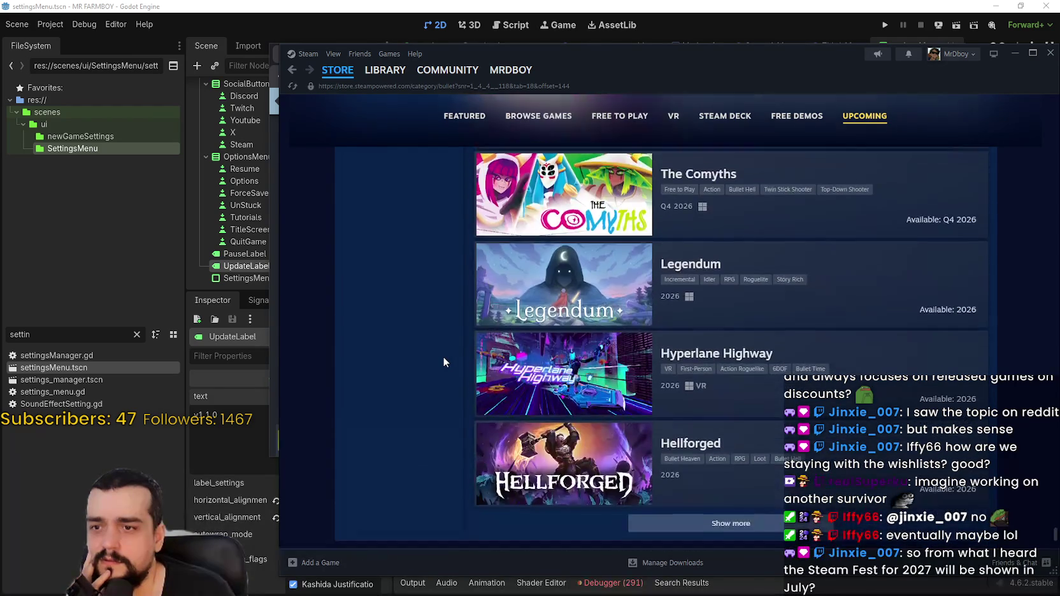
scroll(445, 358, down, 3)
click(659, 372)
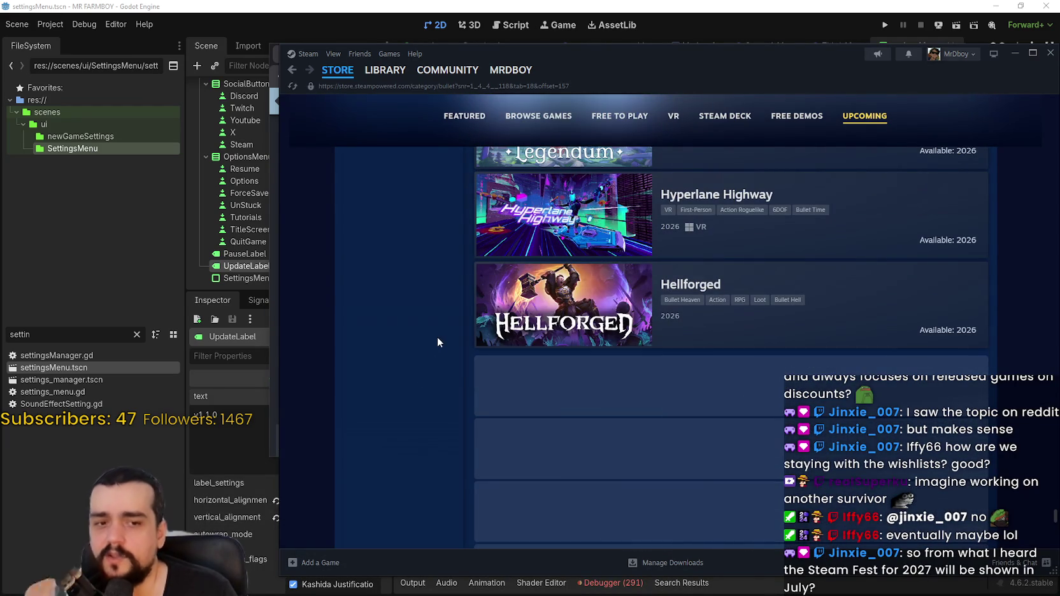
Step: Scroll deeper through the list and load the fifth and sixth batches of games
scroll(439, 344, down, 10)
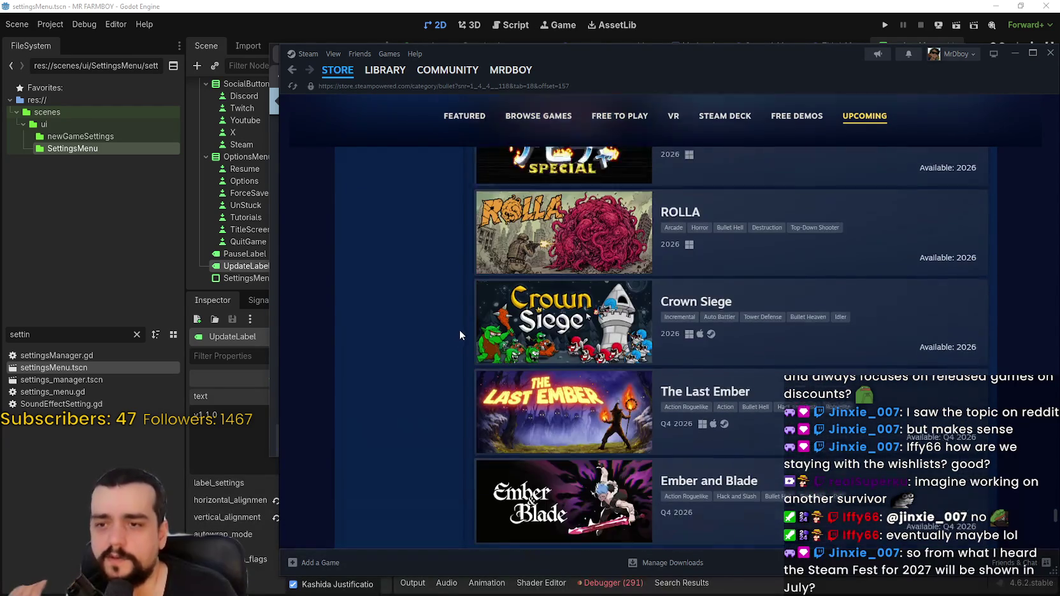
scroll(442, 378, down, 6)
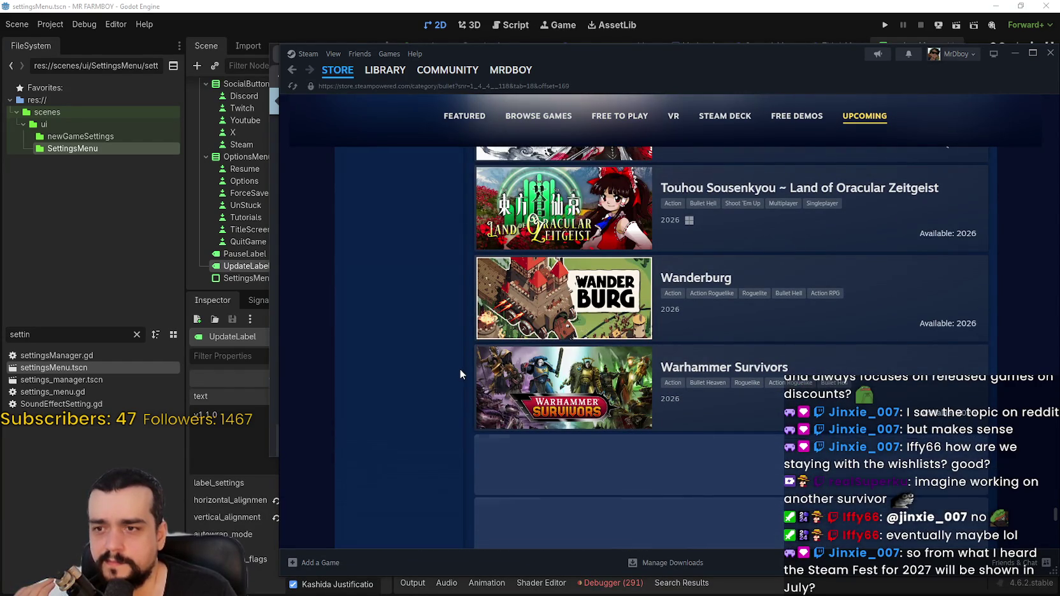
scroll(460, 370, down, 2)
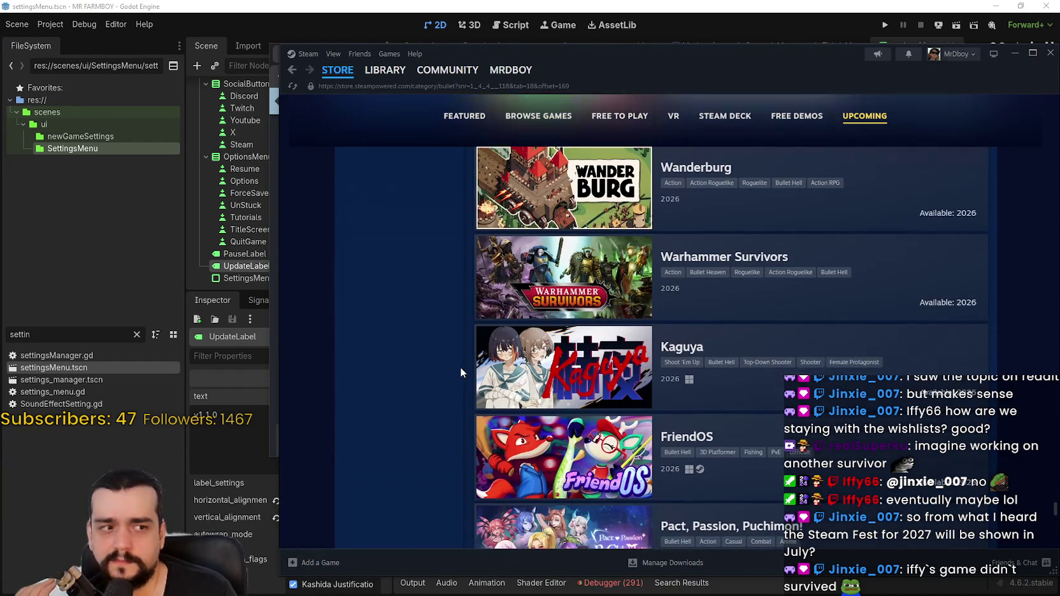
scroll(460, 369, down, 6)
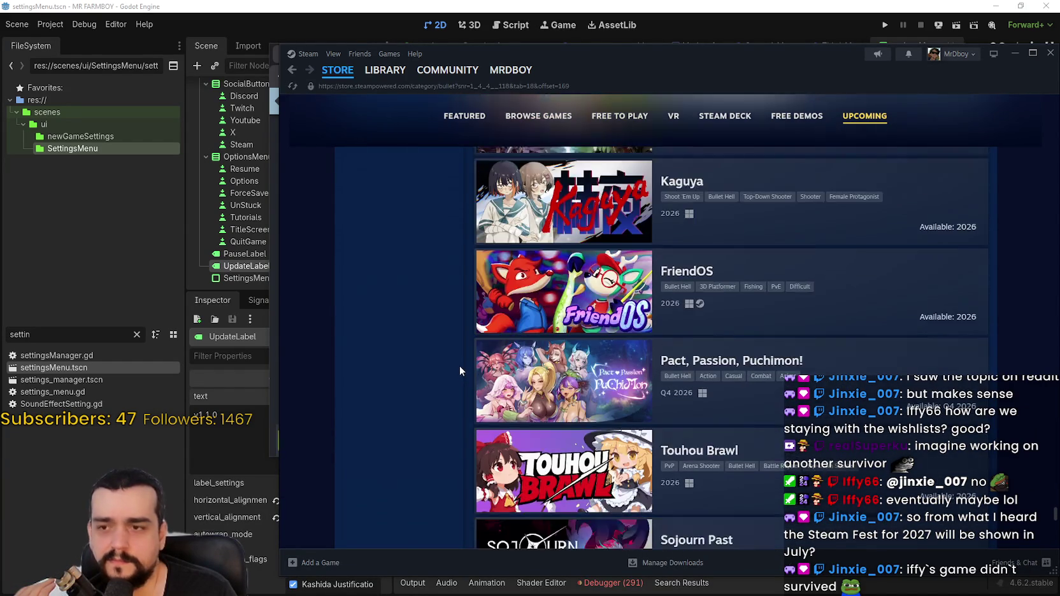
scroll(460, 367, down, 8)
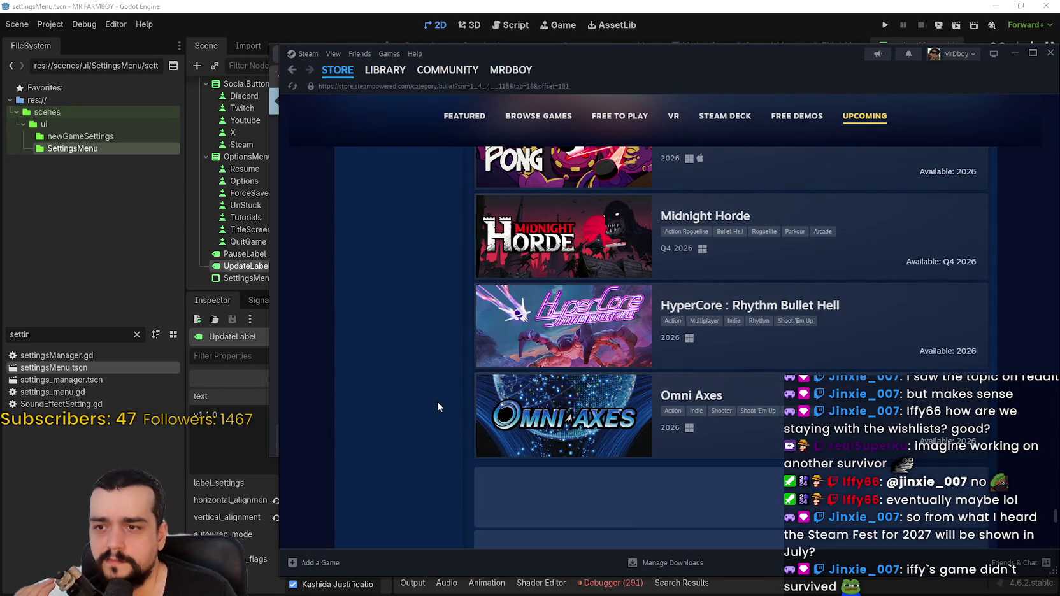
scroll(425, 392, down, 4)
scroll(426, 397, down, 12)
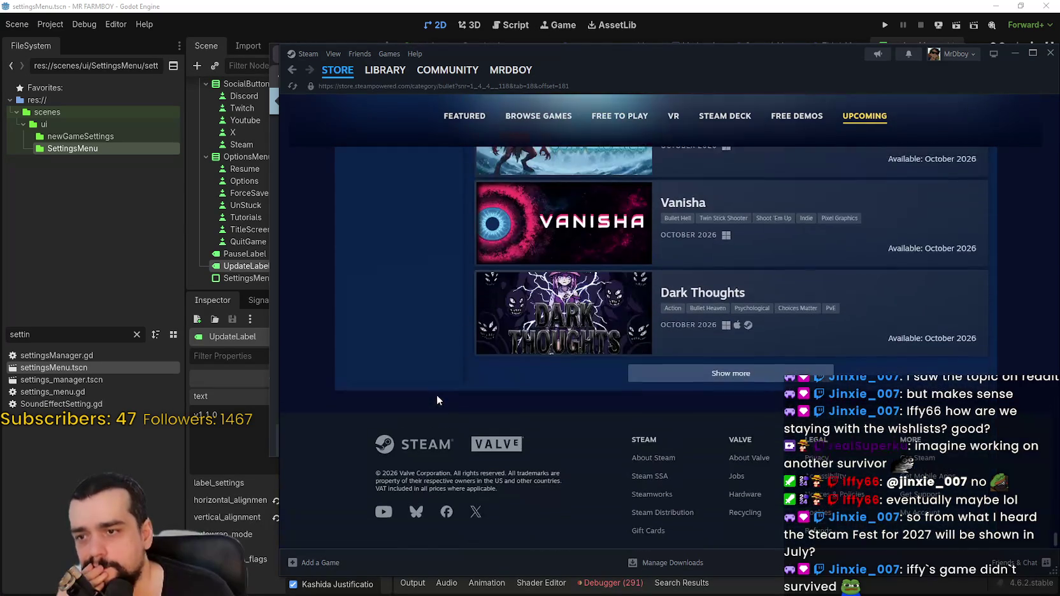
click(752, 369)
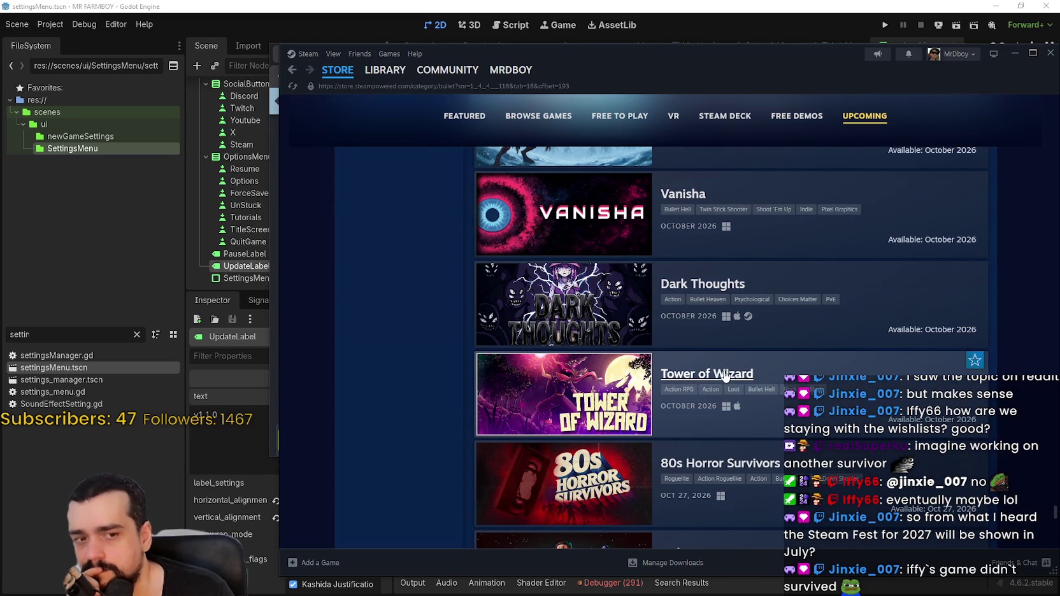
scroll(401, 336, down, 10)
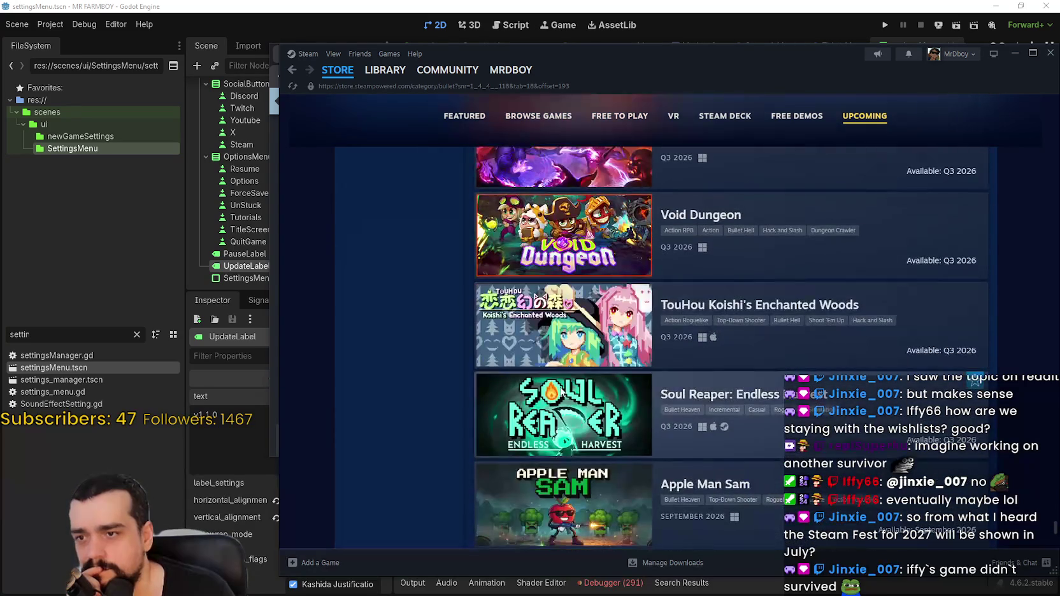
scroll(401, 338, down, 8)
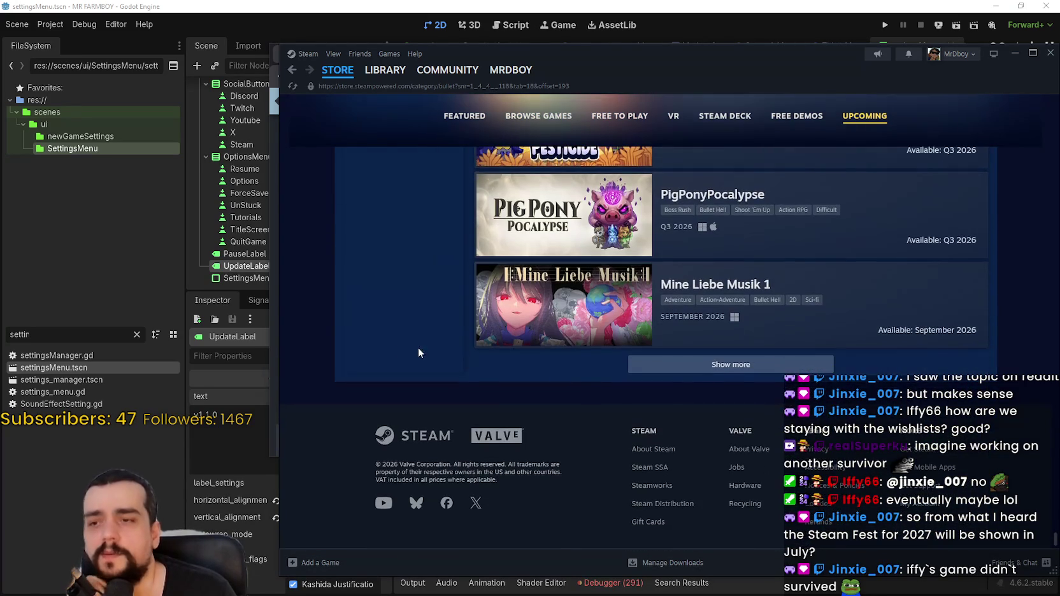
click(762, 370)
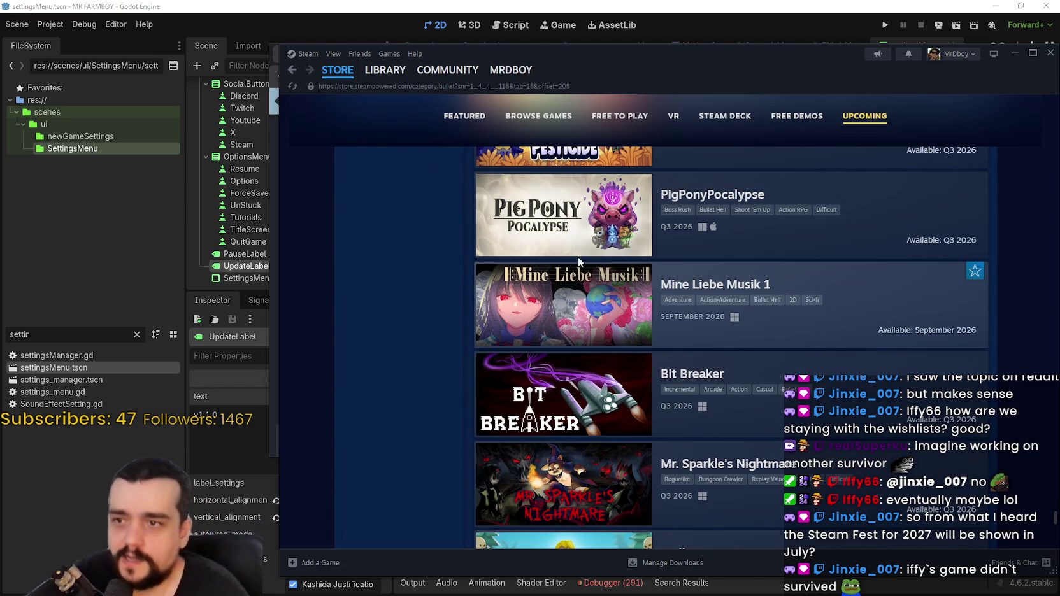
Step: Load more upcoming games below For The Cat, then below Fish Slayer
mouse_move(564, 308)
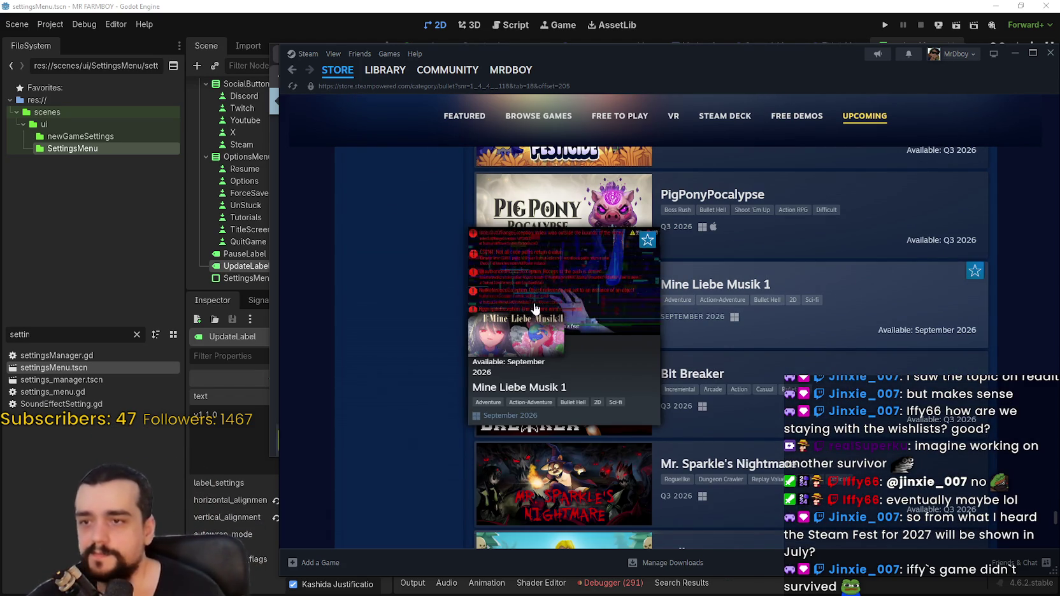
scroll(386, 301, down, 5)
scroll(431, 340, down, 4)
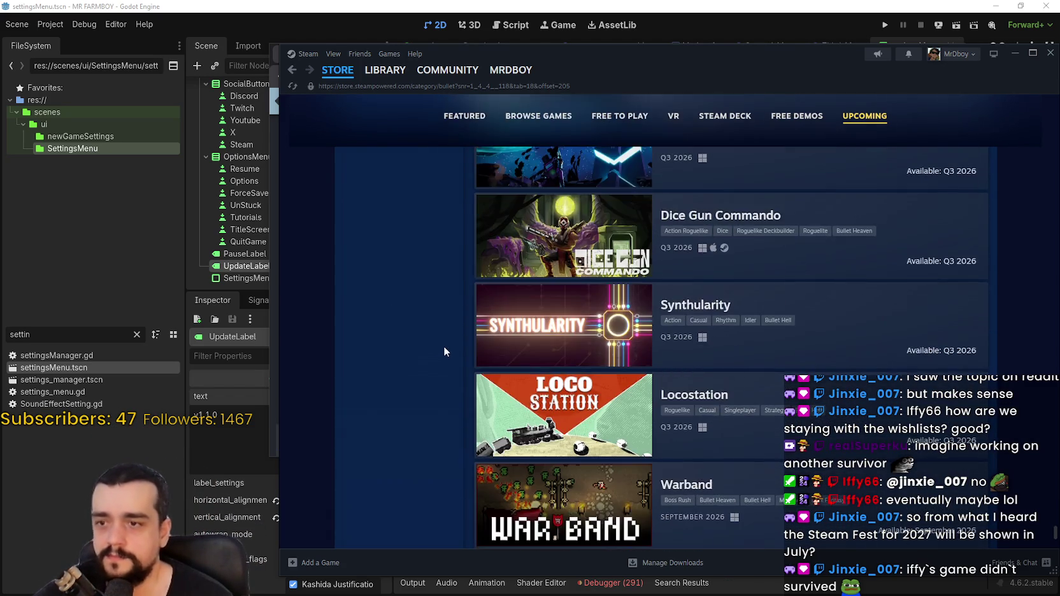
scroll(446, 344, down, 5)
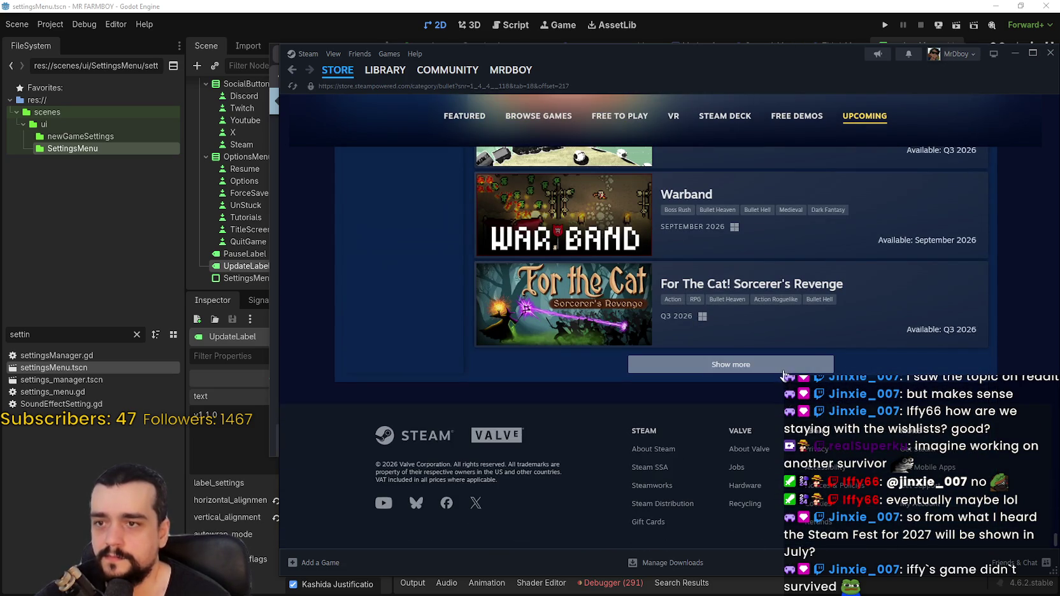
click(766, 370)
scroll(289, 236, down, 3)
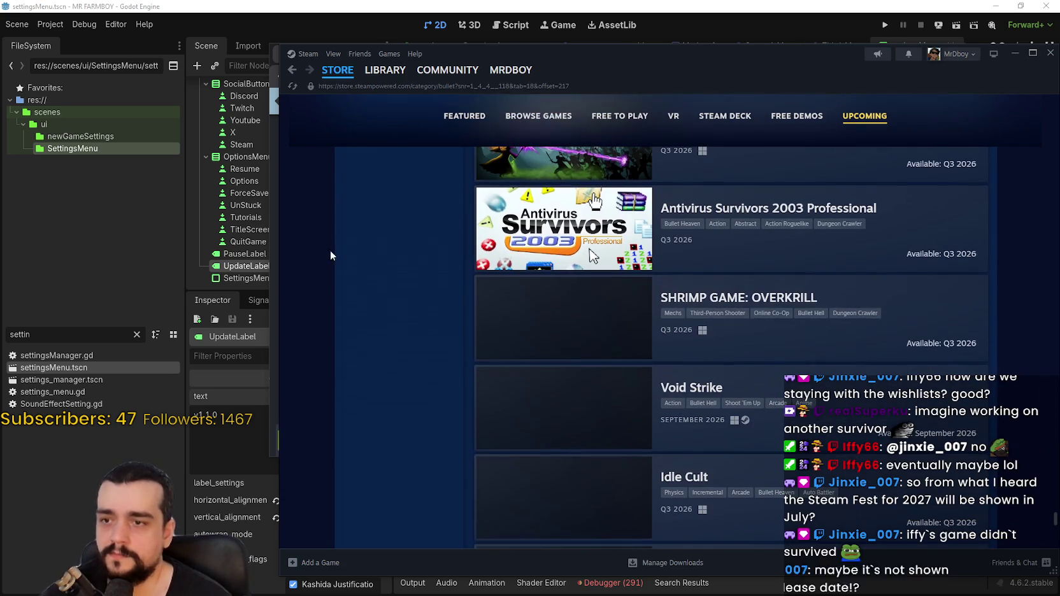
scroll(427, 308, down, 3)
scroll(425, 309, down, 10)
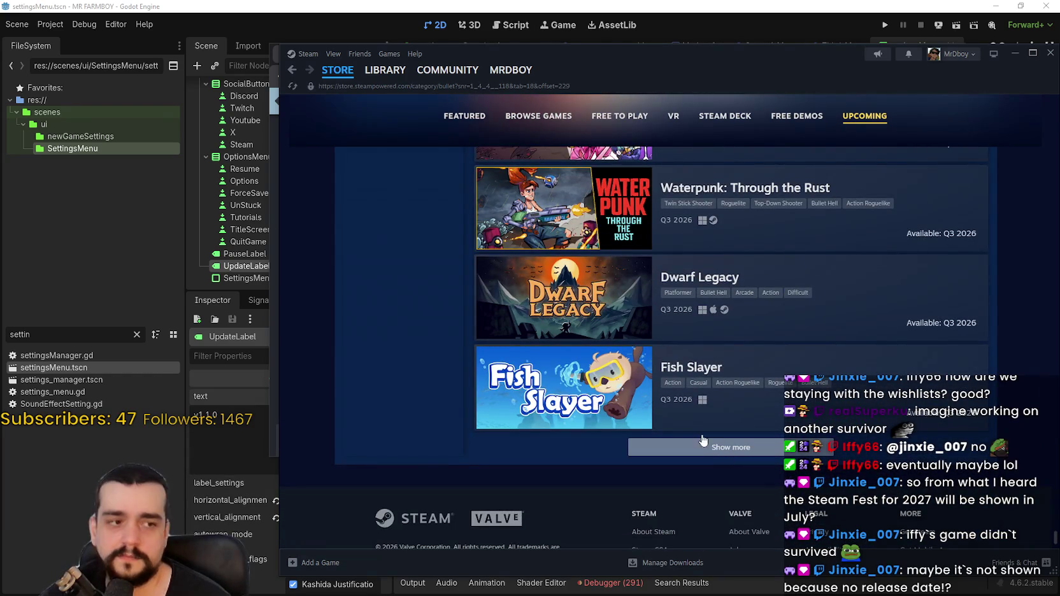
click(711, 443)
Step: Load more games below Orb Breaker and nudge the Steam window left and up
scroll(431, 345, down, 3)
scroll(433, 342, down, 10)
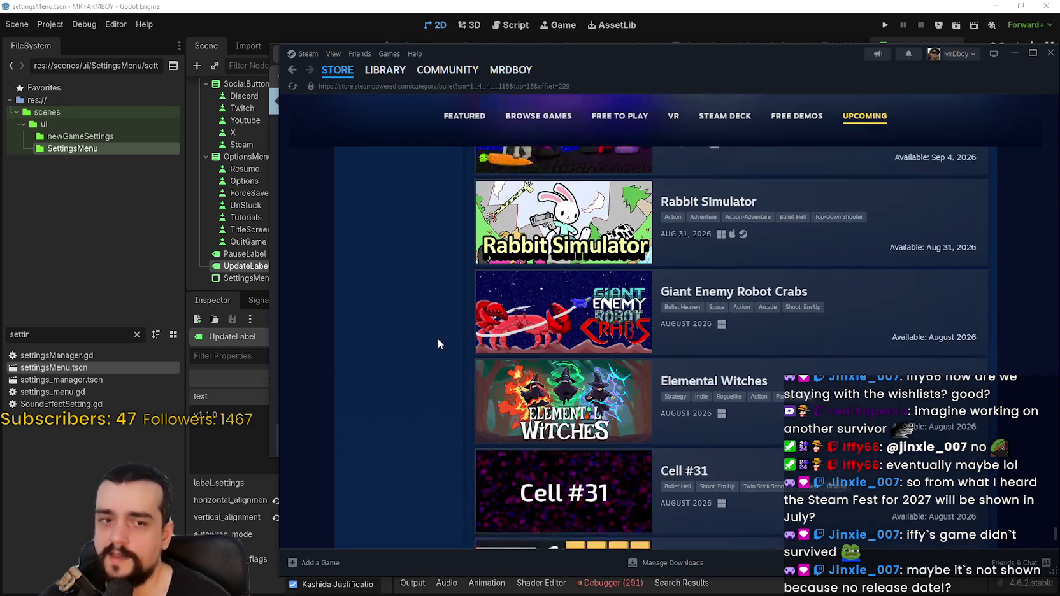
scroll(438, 344, down, 4)
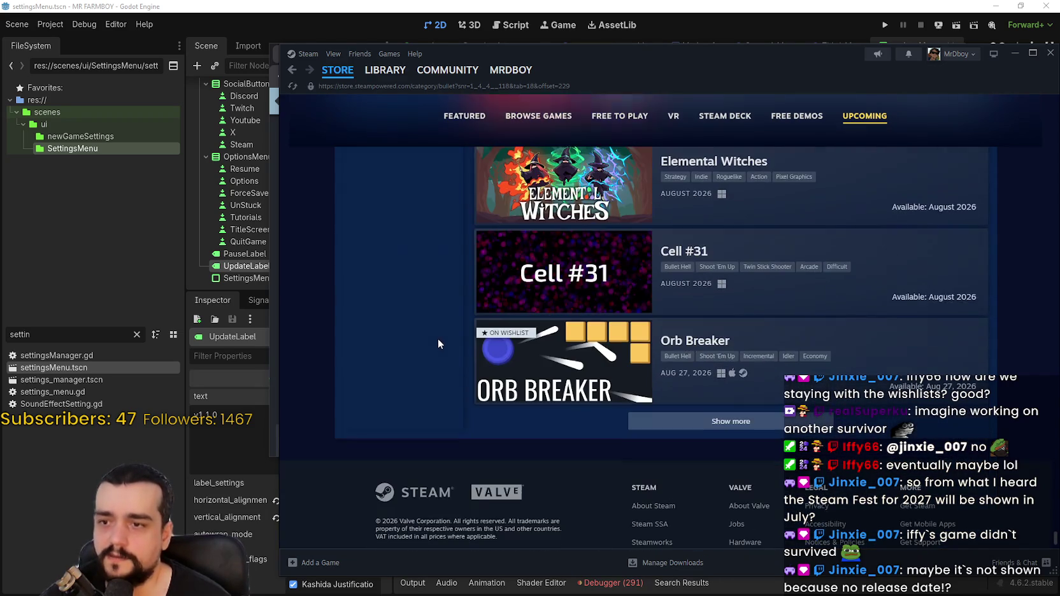
click(732, 425)
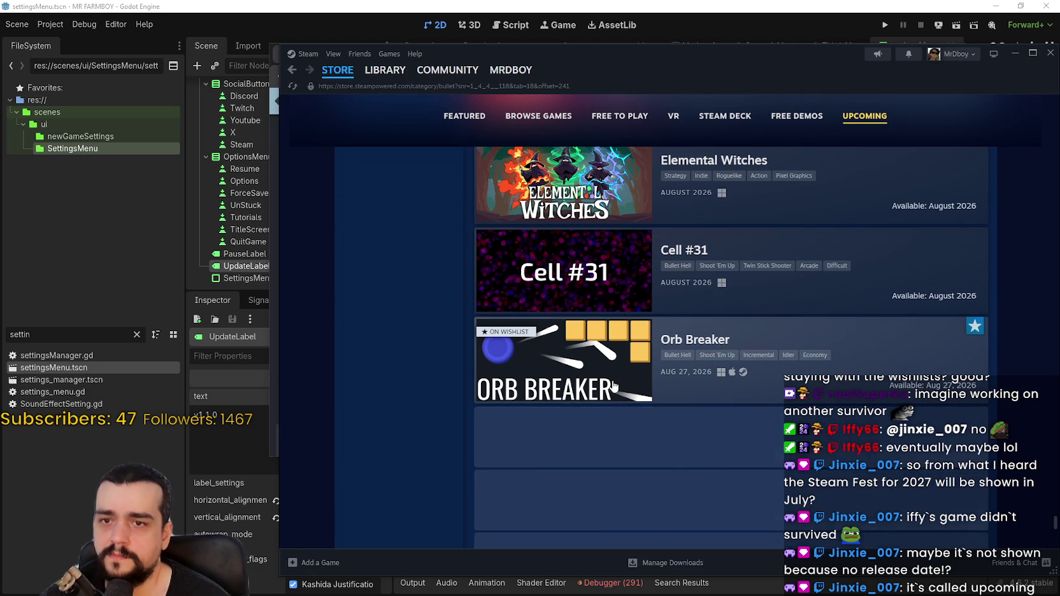
mouse_move(613, 387)
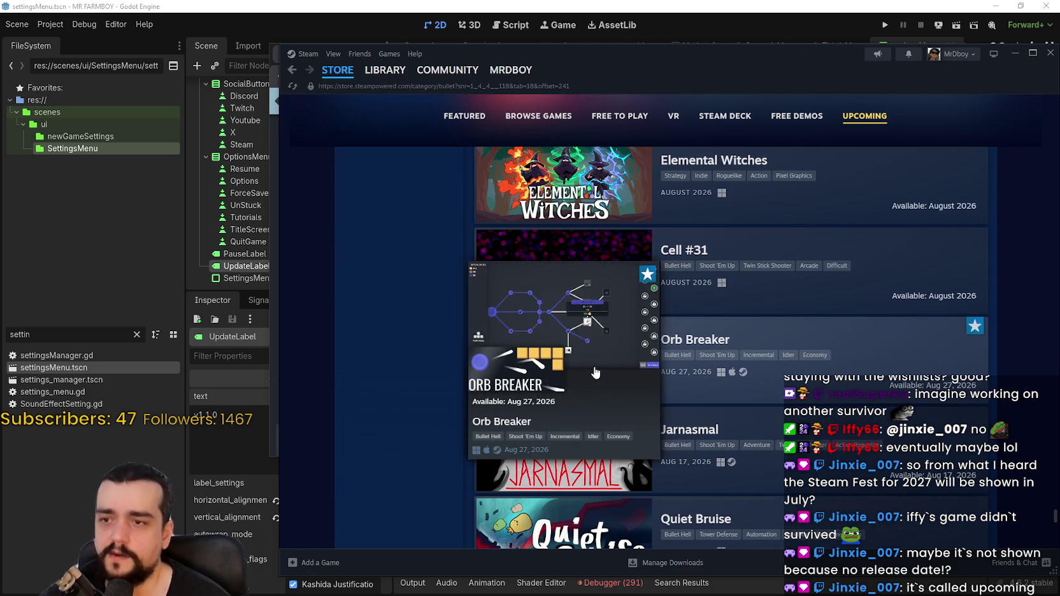
scroll(449, 392, down, 5)
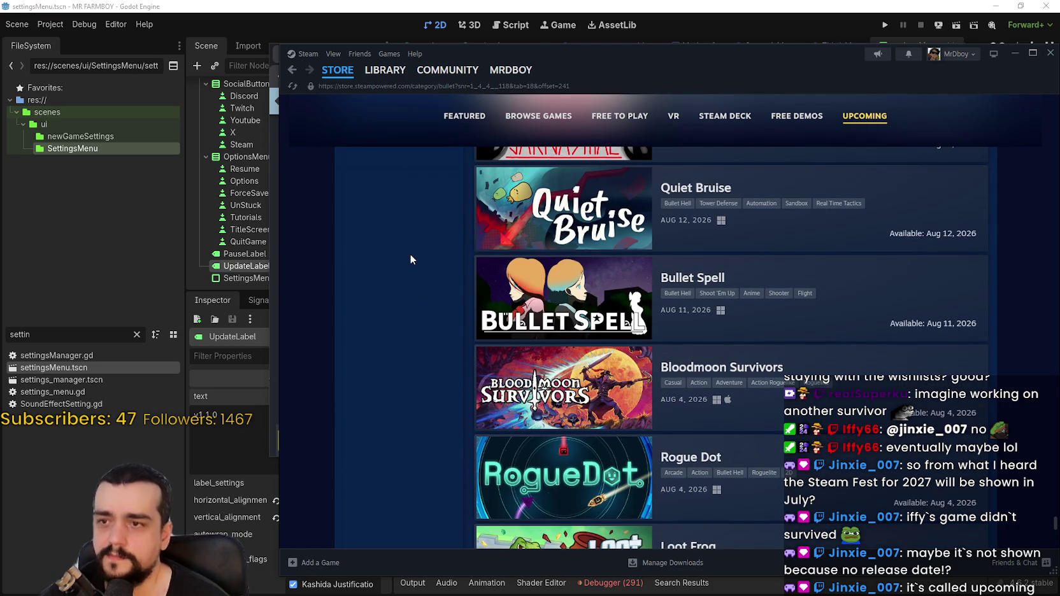
scroll(423, 282, up, 5)
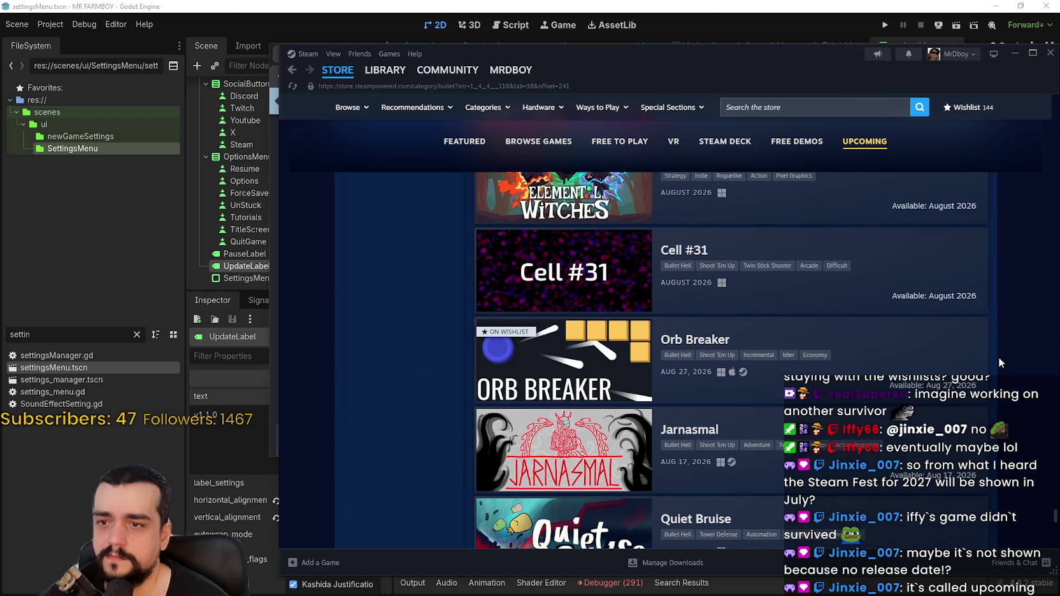
drag(840, 56, 783, 43)
Step: Load more games below Nah, I'd Shotgun, reaching July 2026 titles like ORE x TRACTOR
scroll(948, 345, down, 10)
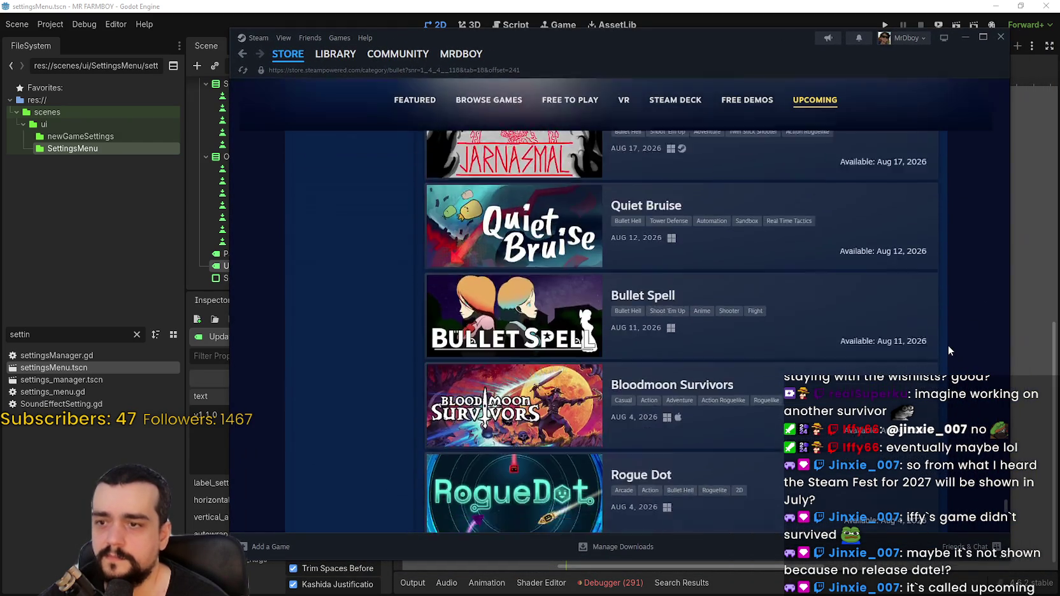
scroll(948, 344, down, 5)
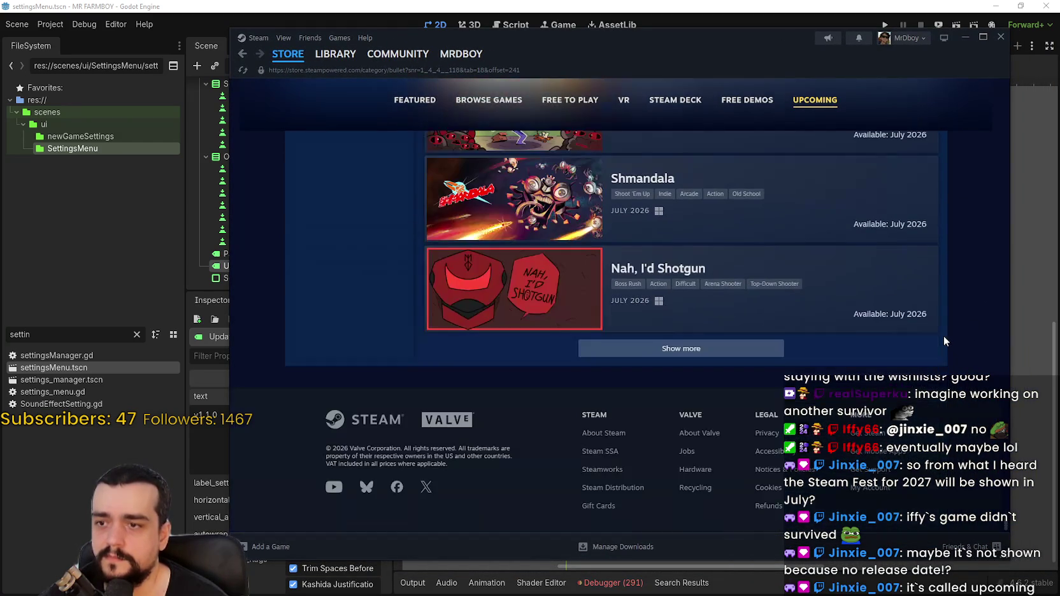
click(703, 349)
scroll(300, 350, up, 3)
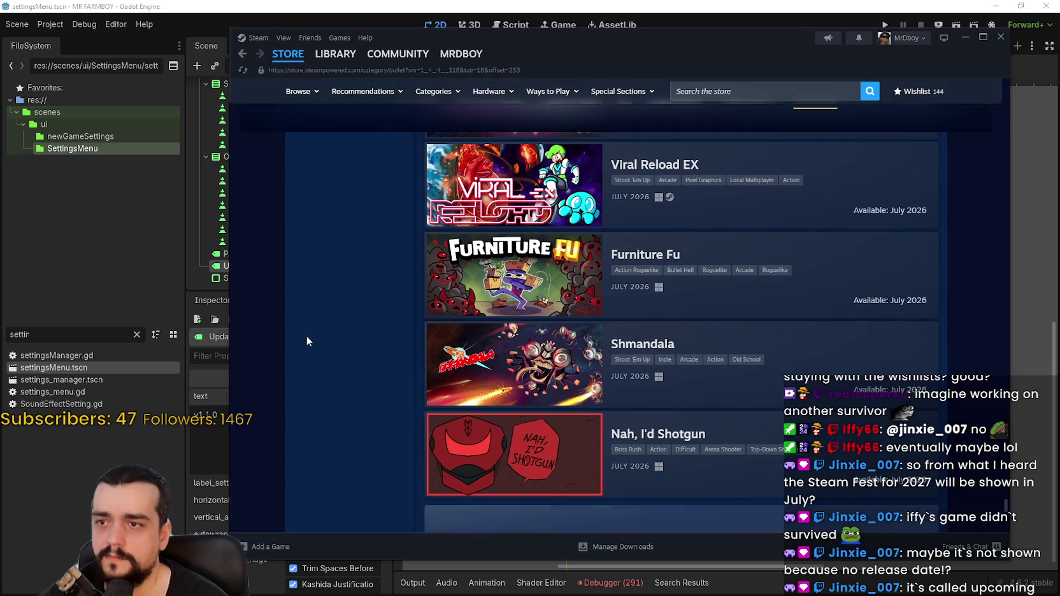
scroll(334, 321, down, 1)
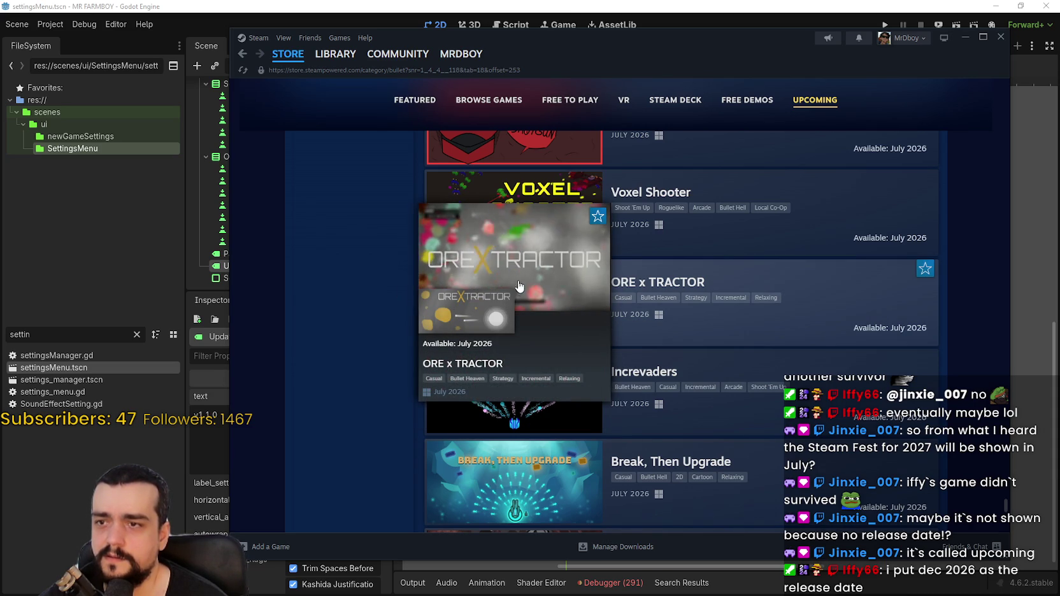
Step: Open ORE x TRACTOR's store page and expand its trailer to fill the window
click(546, 280)
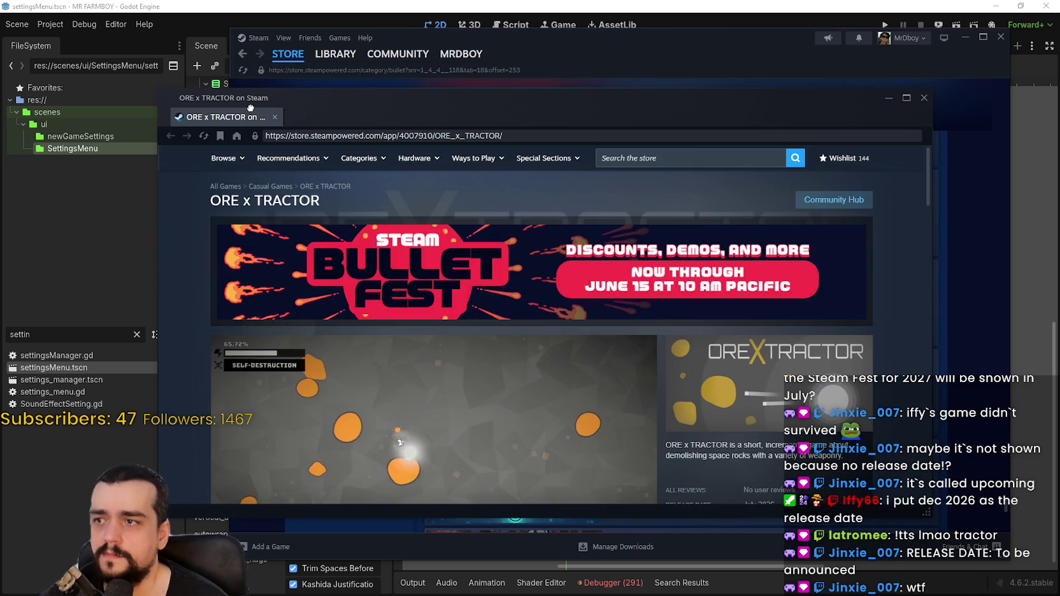
drag(274, 98, 346, 74)
scroll(761, 366, down, 3)
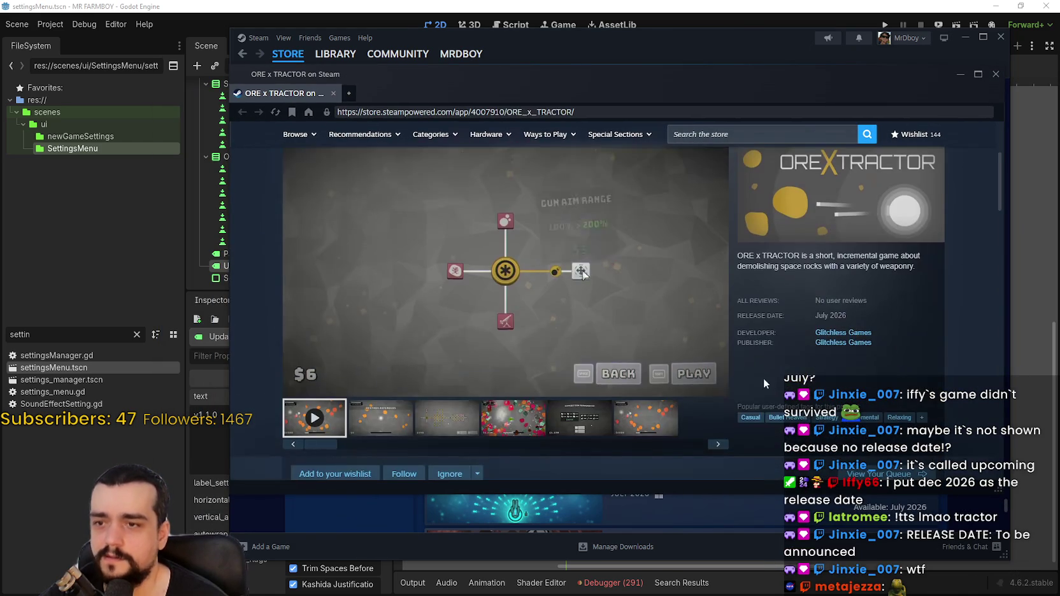
scroll(717, 394, down, 1)
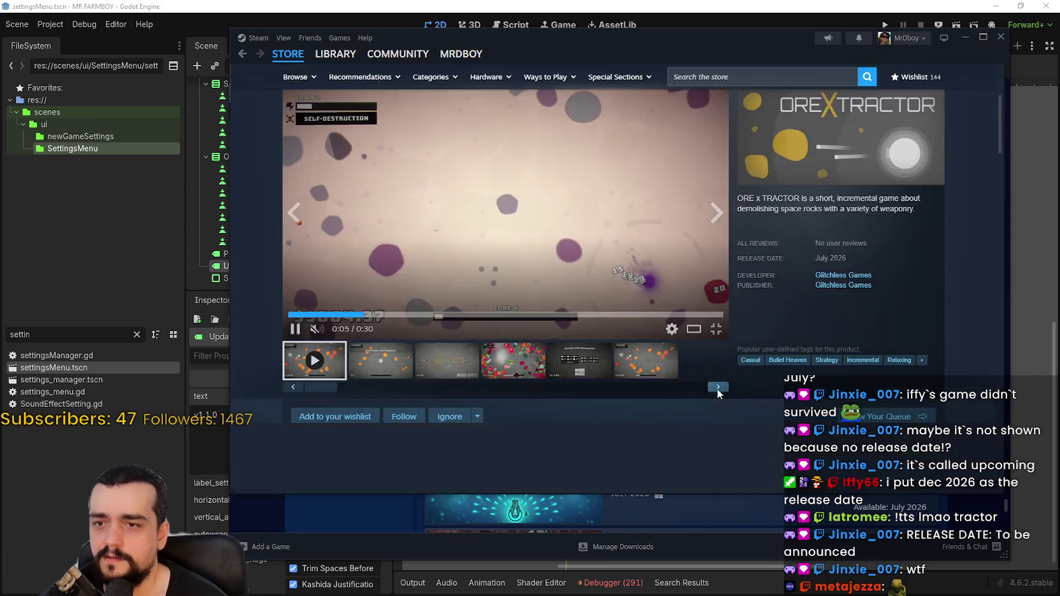
click(716, 329)
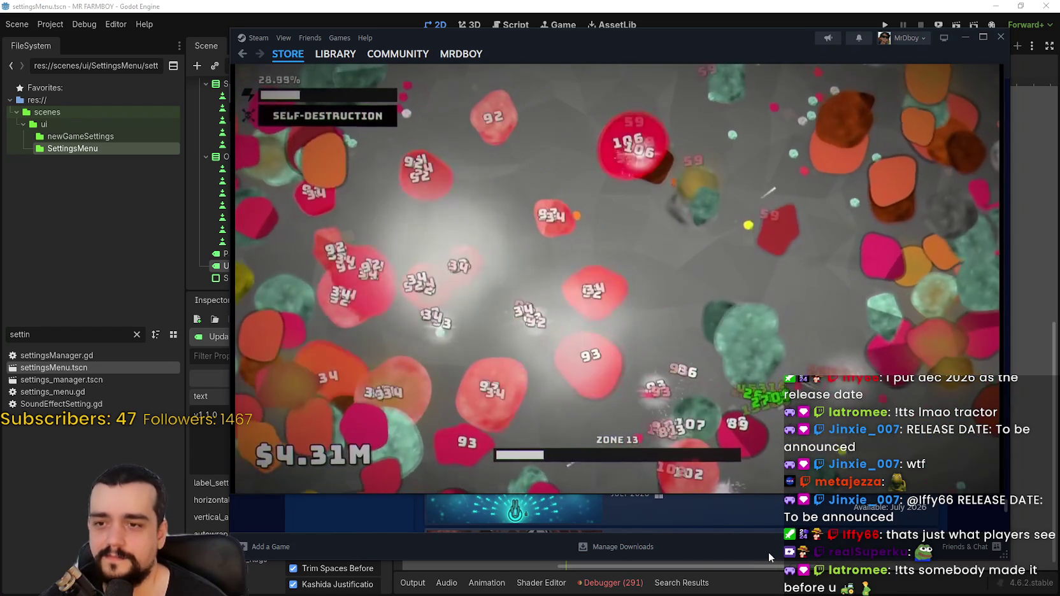
Step: Restart the ORE x TRACTOR trailer, let it play, pause it and leave the full-window view
mouse_move(726, 361)
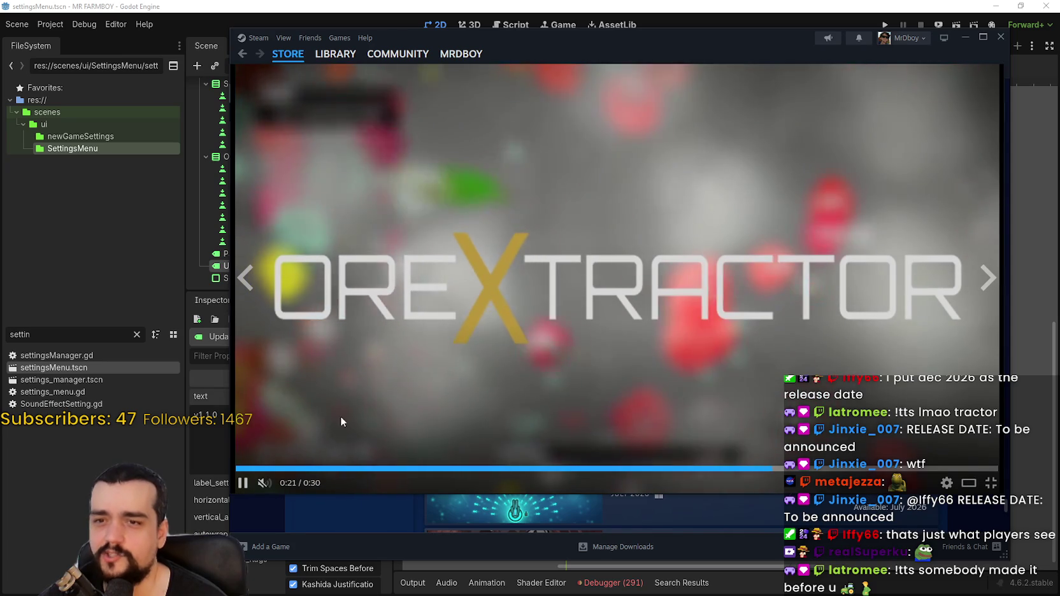
click(286, 469)
click(578, 348)
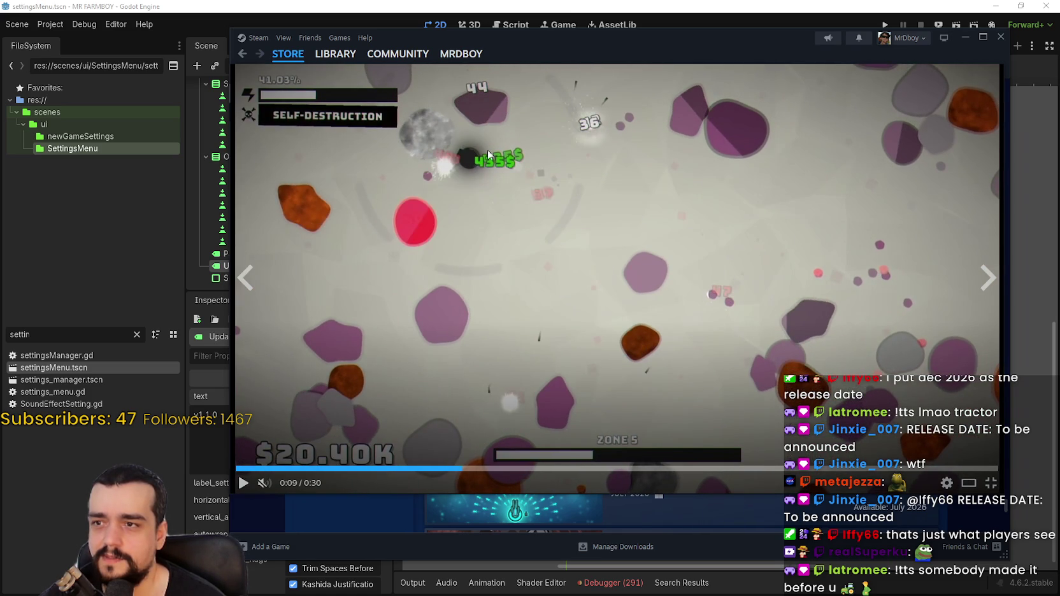
click(571, 247)
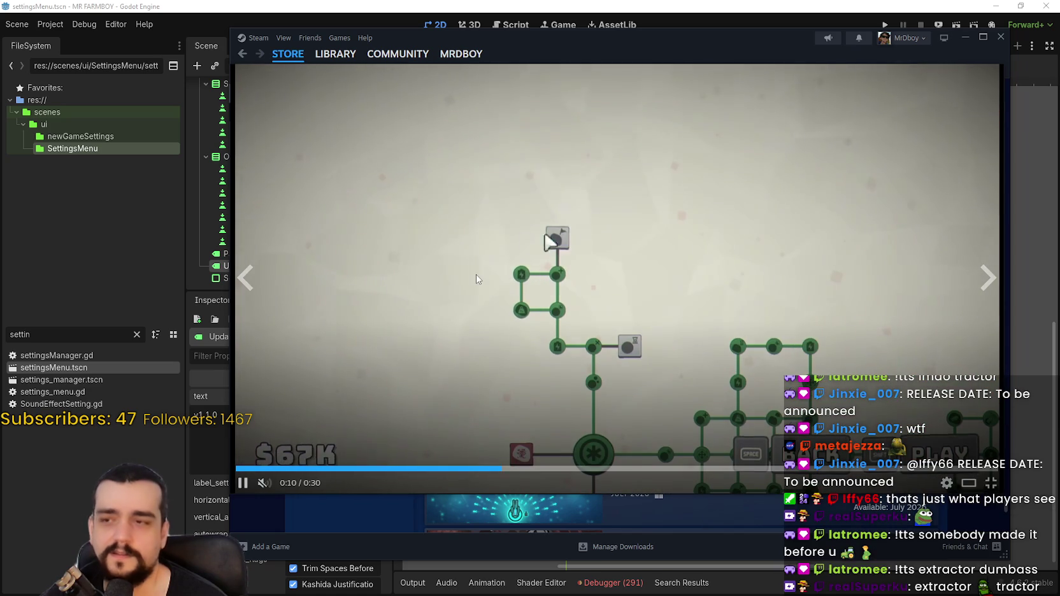
click(930, 489)
click(997, 486)
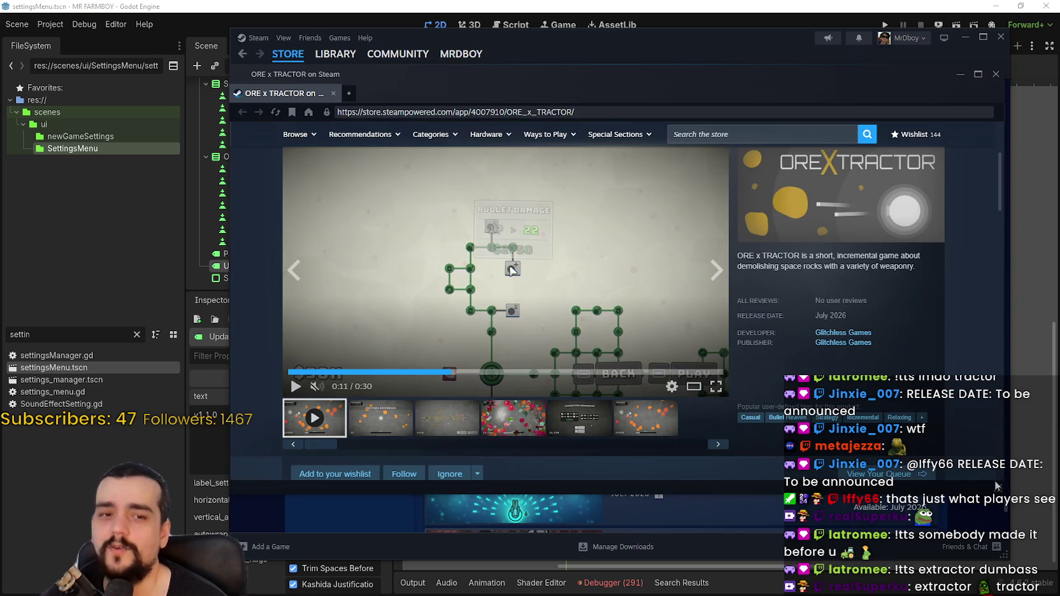
Step: Scroll the ORE x TRACTOR page and close its store window
scroll(592, 232, up, 3)
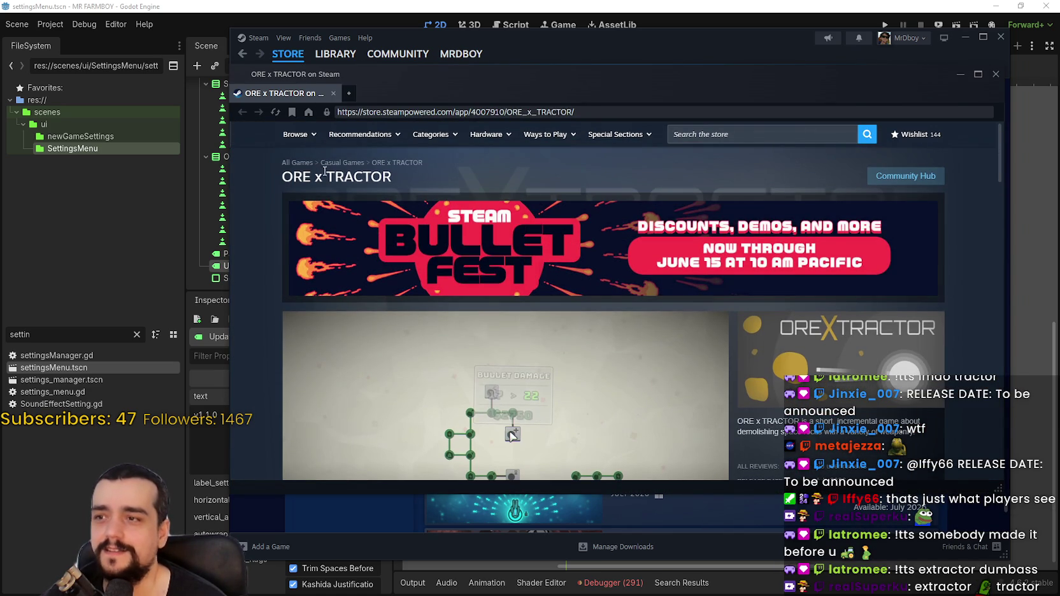
scroll(775, 421, down, 3)
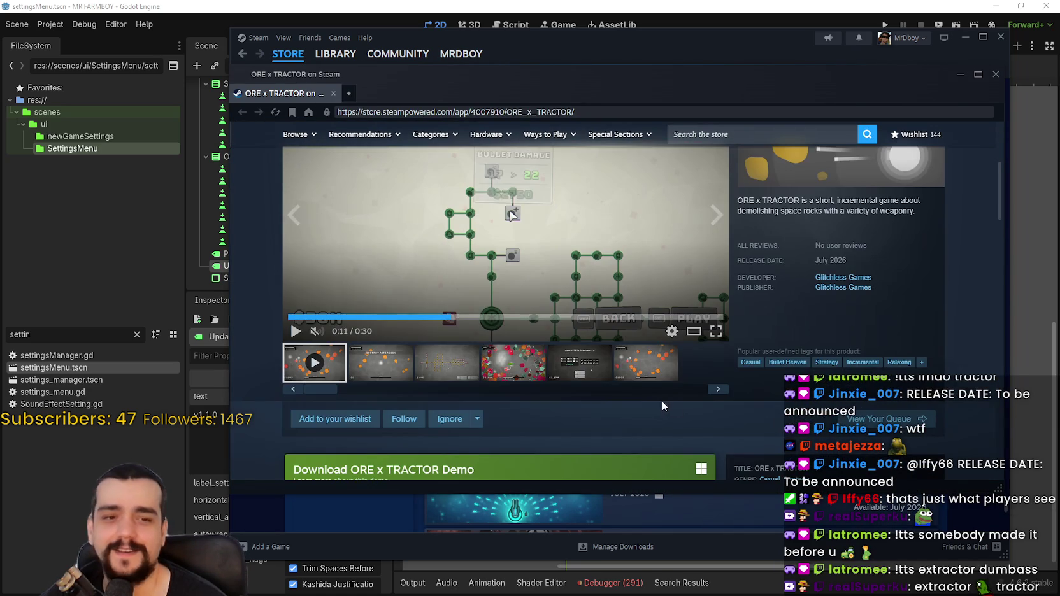
scroll(726, 343, up, 3)
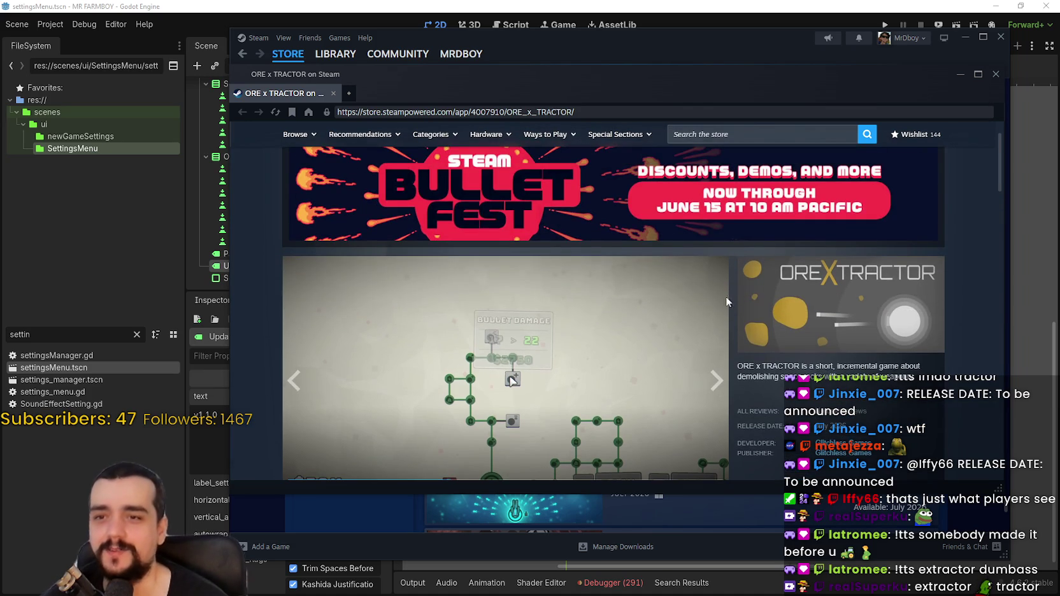
click(336, 95)
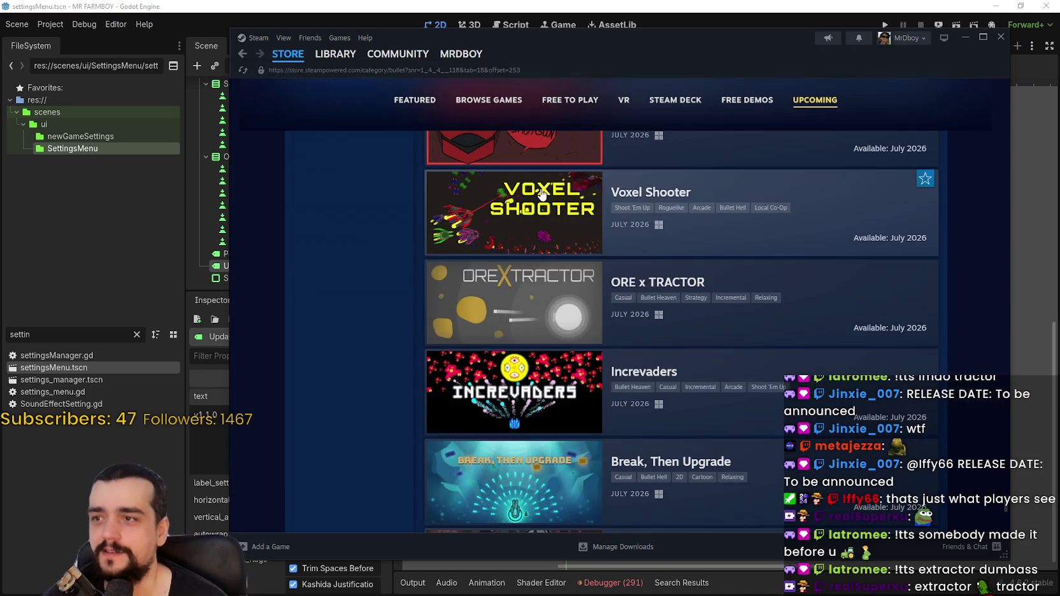
scroll(709, 402, down, 2)
mouse_move(525, 220)
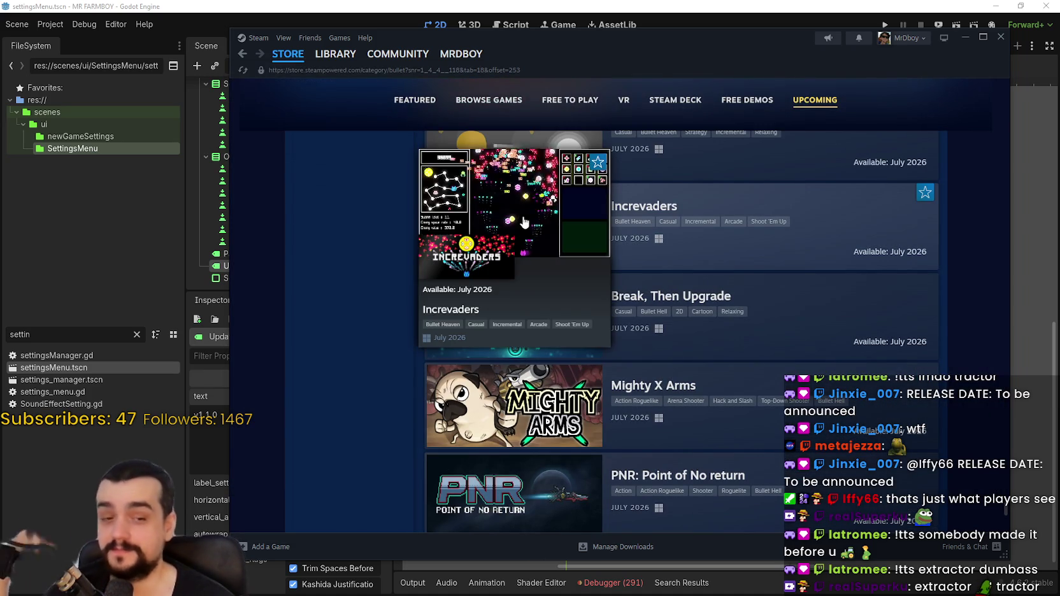
scroll(518, 228, down, 3)
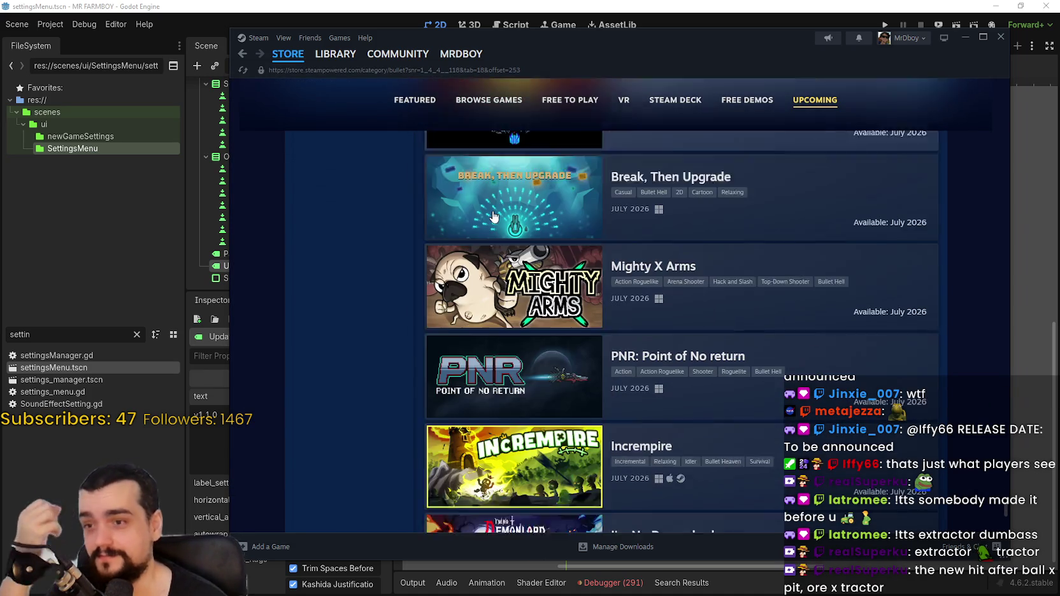
scroll(533, 231, down, 2)
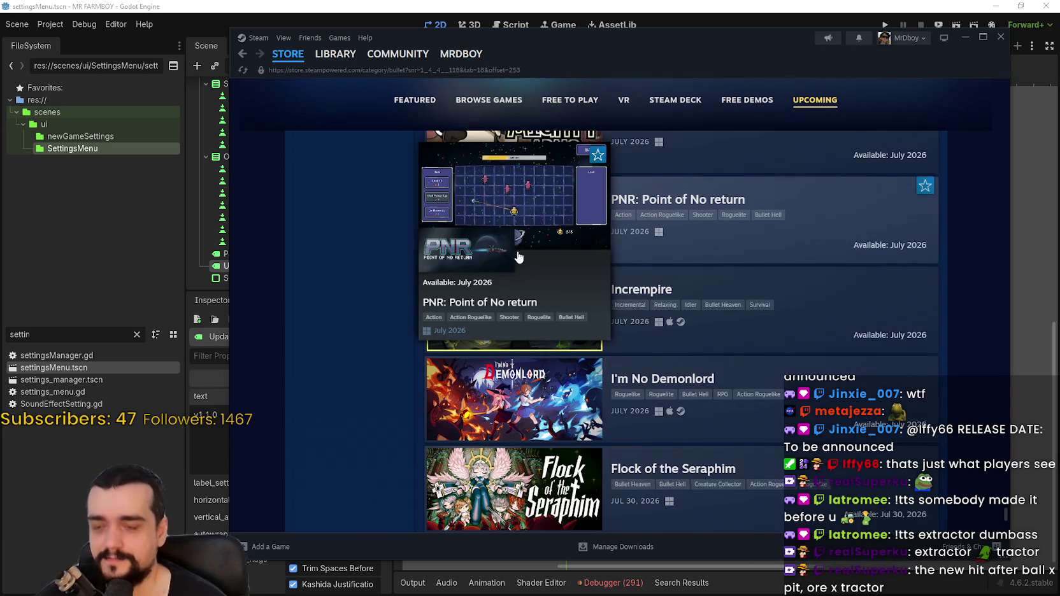
mouse_move(555, 333)
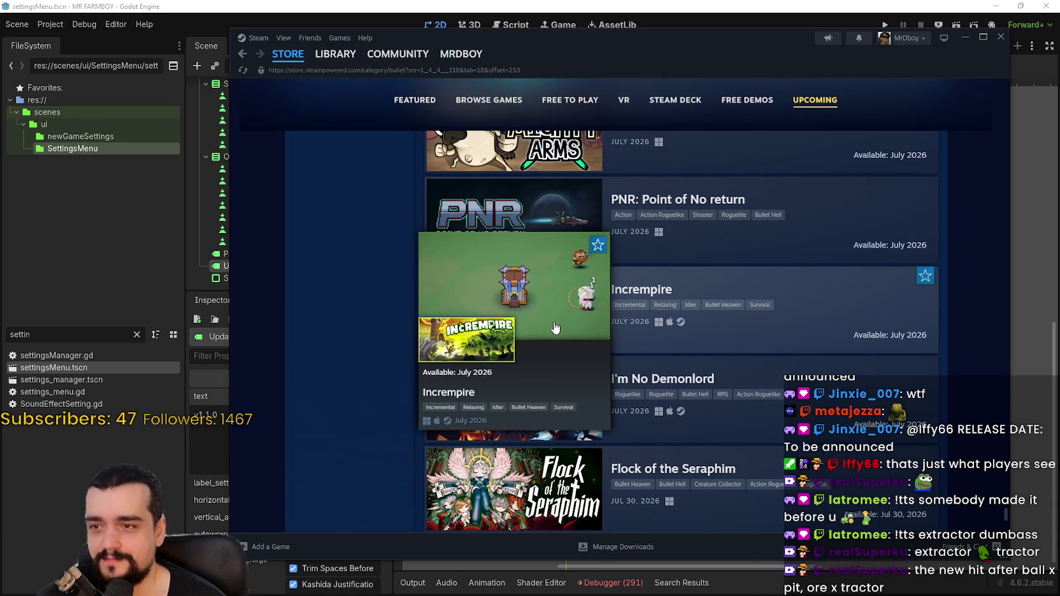
scroll(555, 327, down, 3)
scroll(367, 293, down, 4)
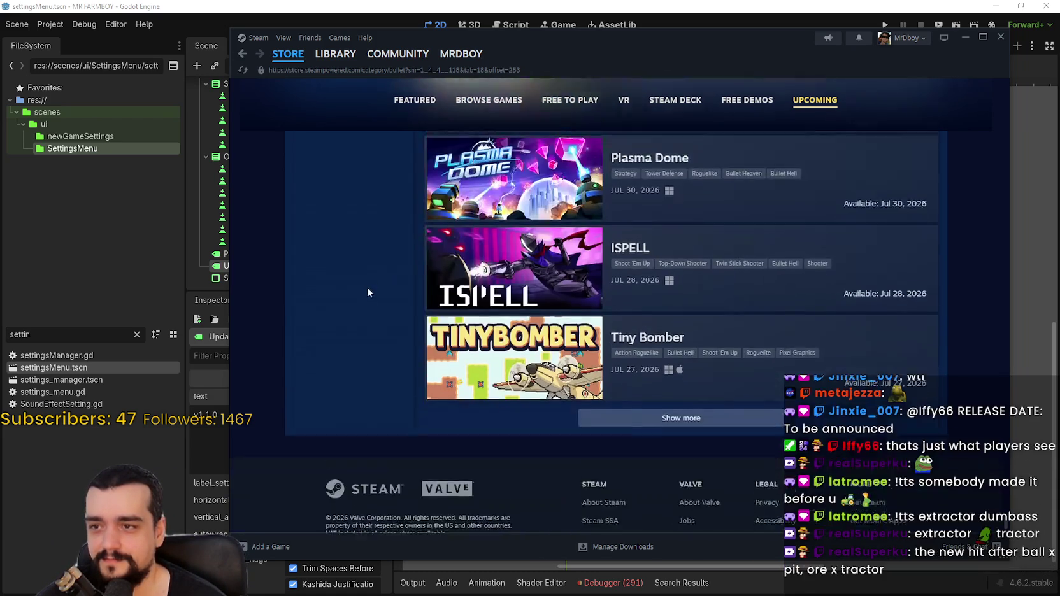
scroll(366, 293, down, 2)
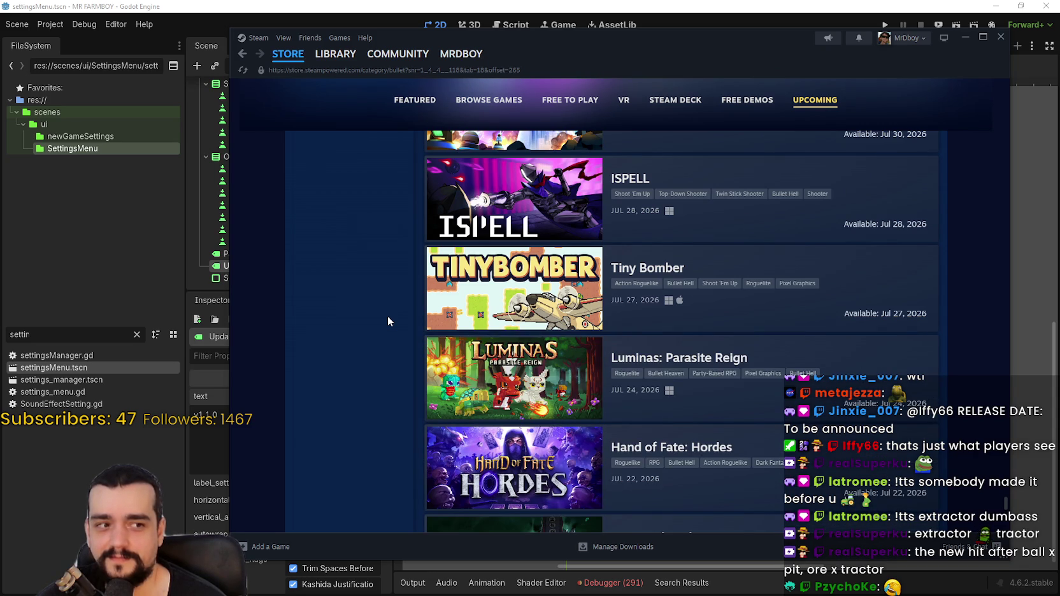
scroll(387, 315, down, 8)
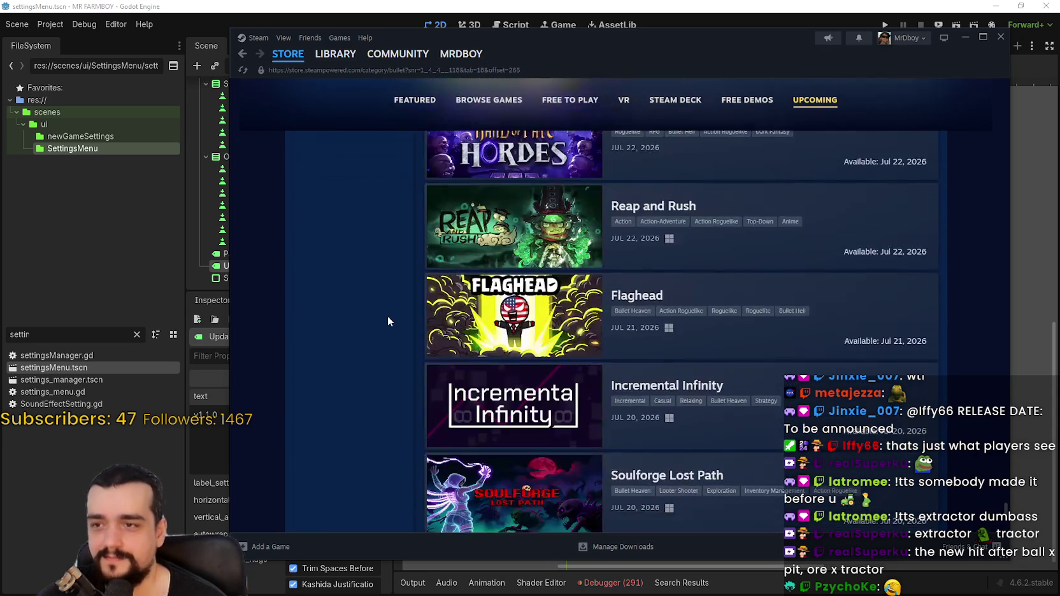
scroll(387, 316, down, 3)
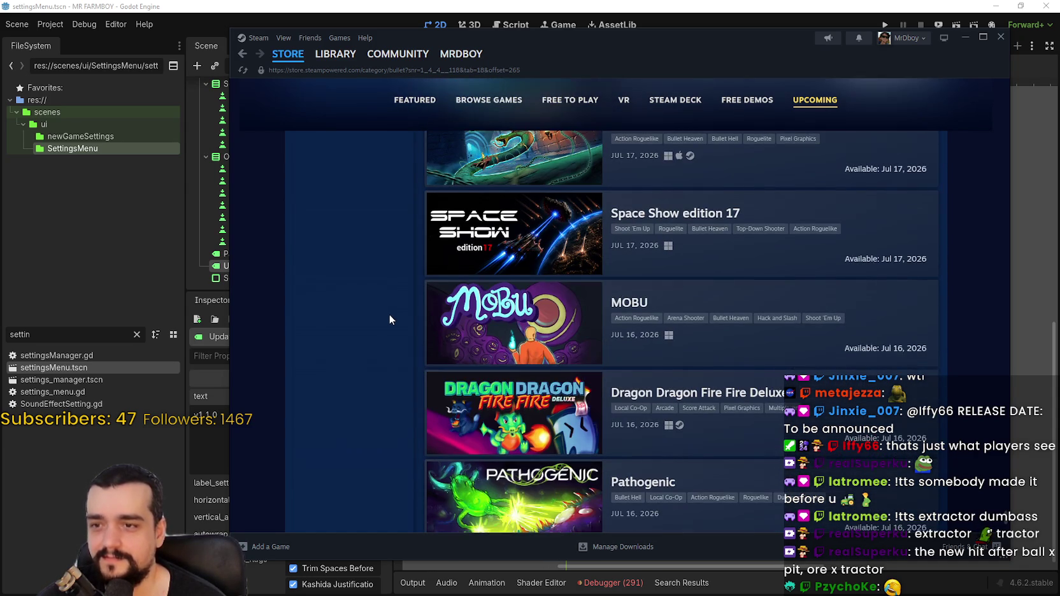
scroll(389, 314, down, 3)
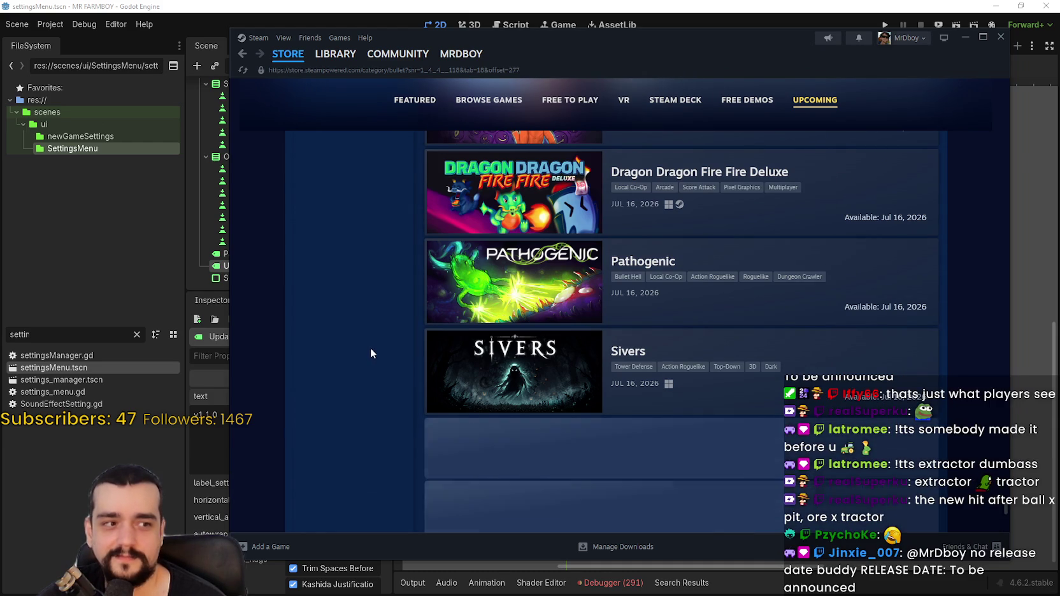
scroll(371, 348, down, 2)
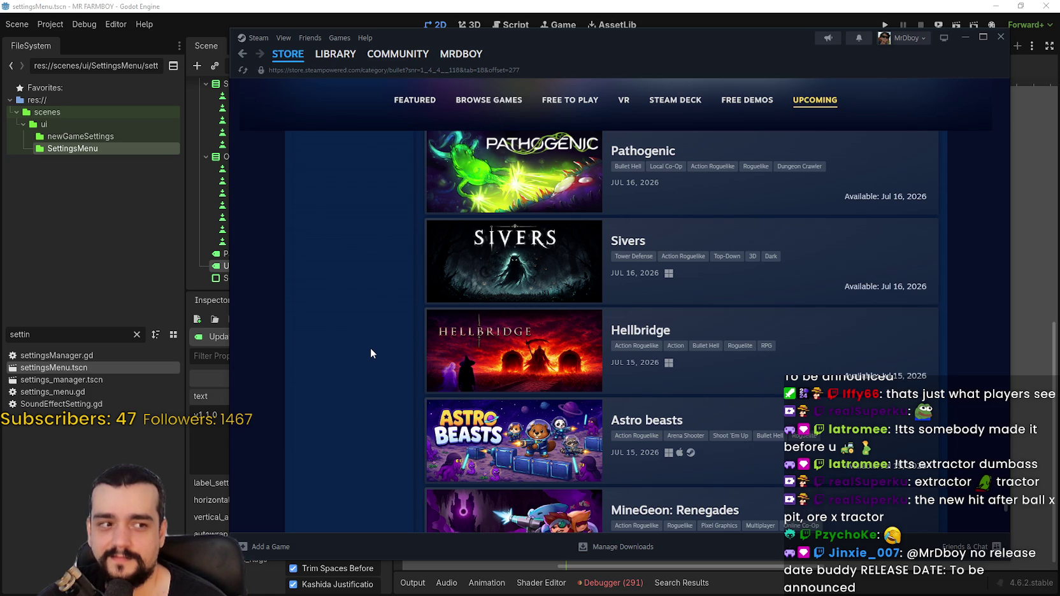
scroll(370, 348, down, 10)
scroll(370, 348, down, 5)
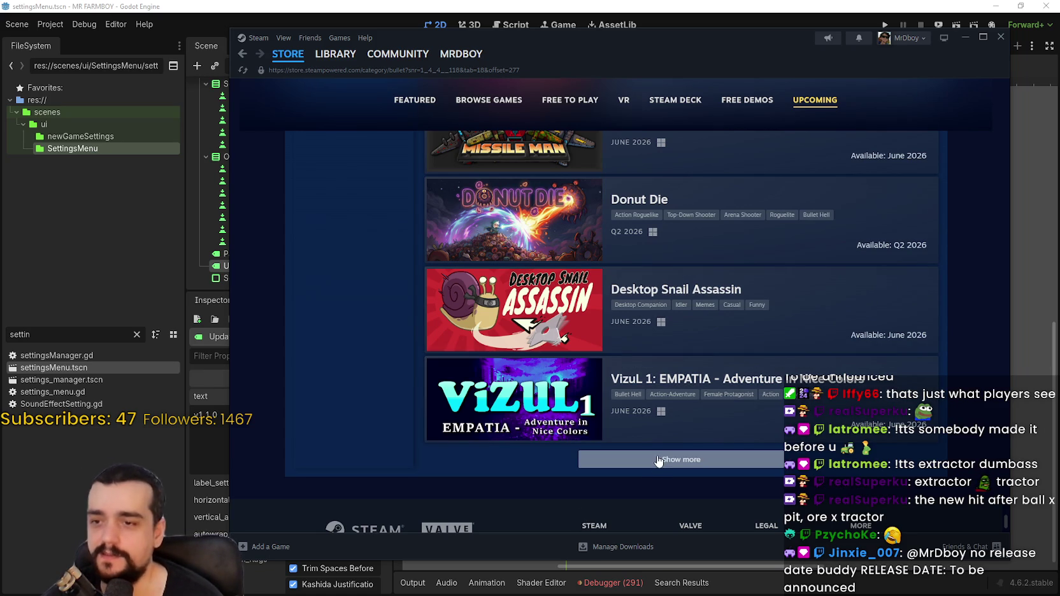
Step: Scroll down the Upcoming list and load another batch of games
scroll(662, 508, down, 5)
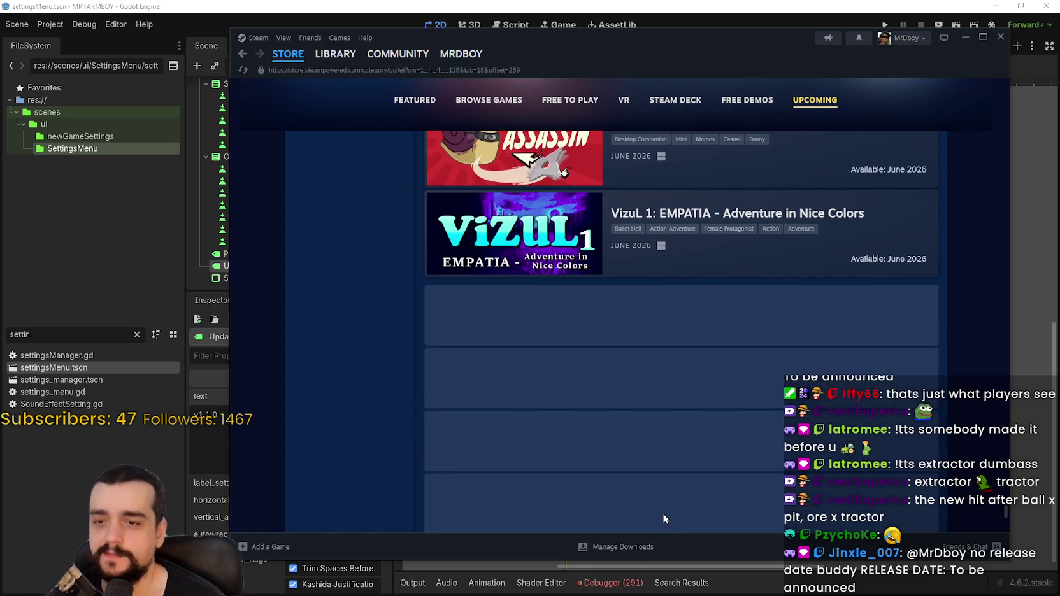
scroll(612, 446, down, 8)
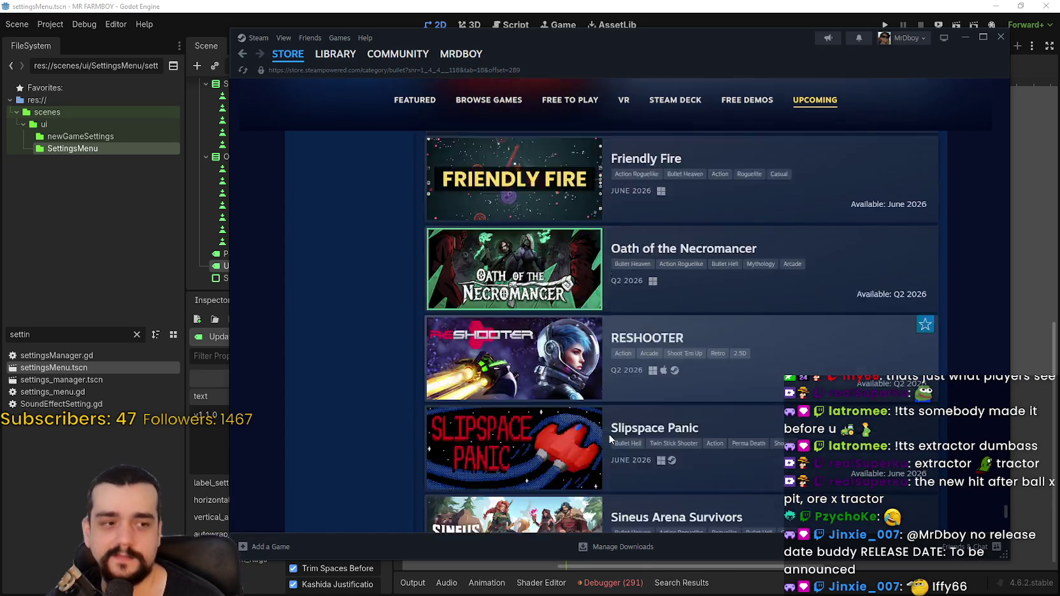
scroll(607, 422, down, 4)
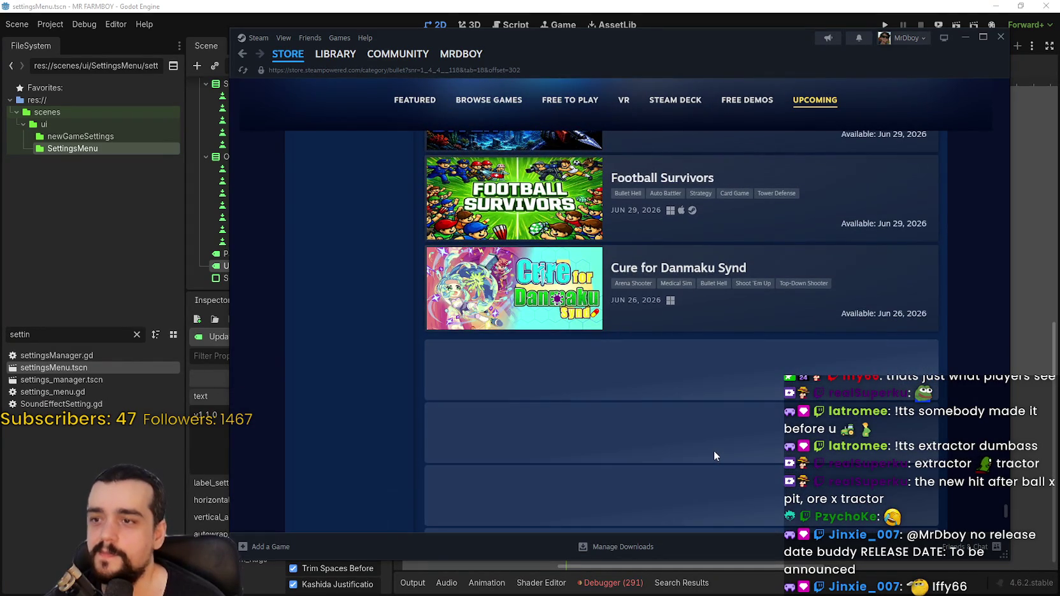
scroll(719, 448, down, 2)
scroll(719, 449, down, 10)
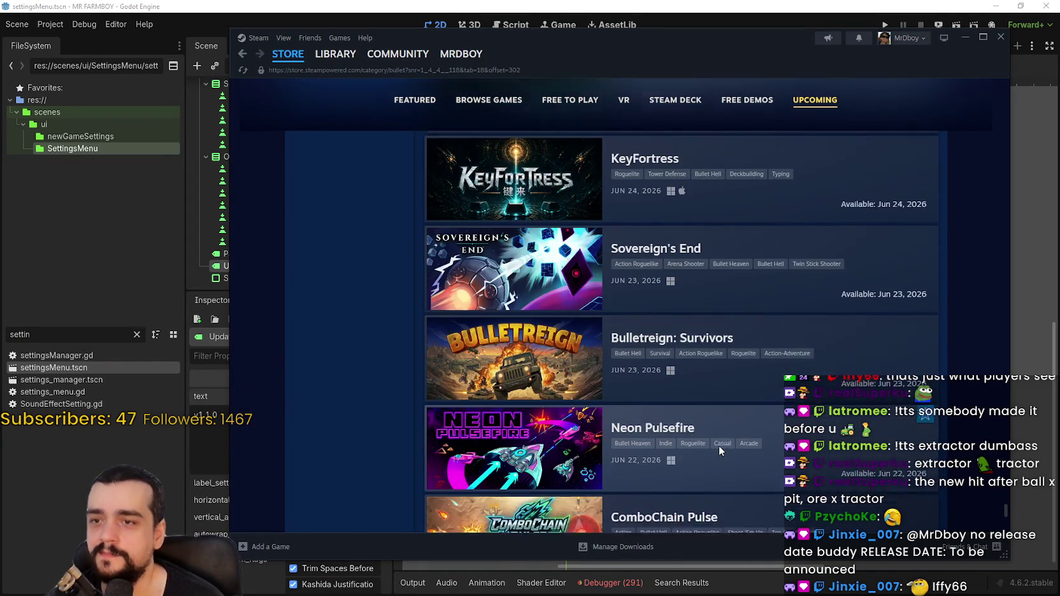
scroll(718, 423, down, 5)
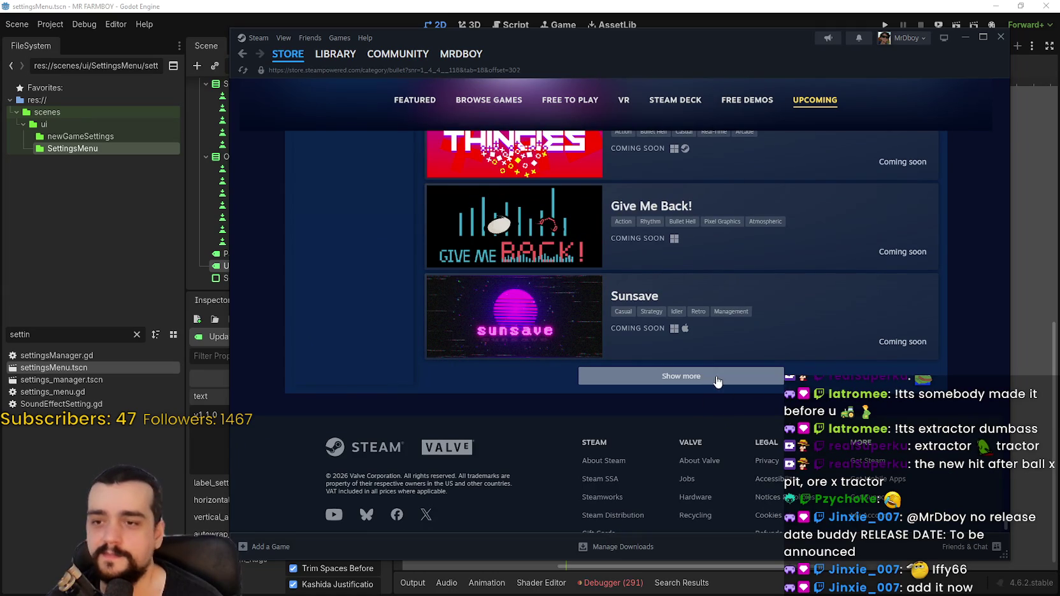
click(703, 379)
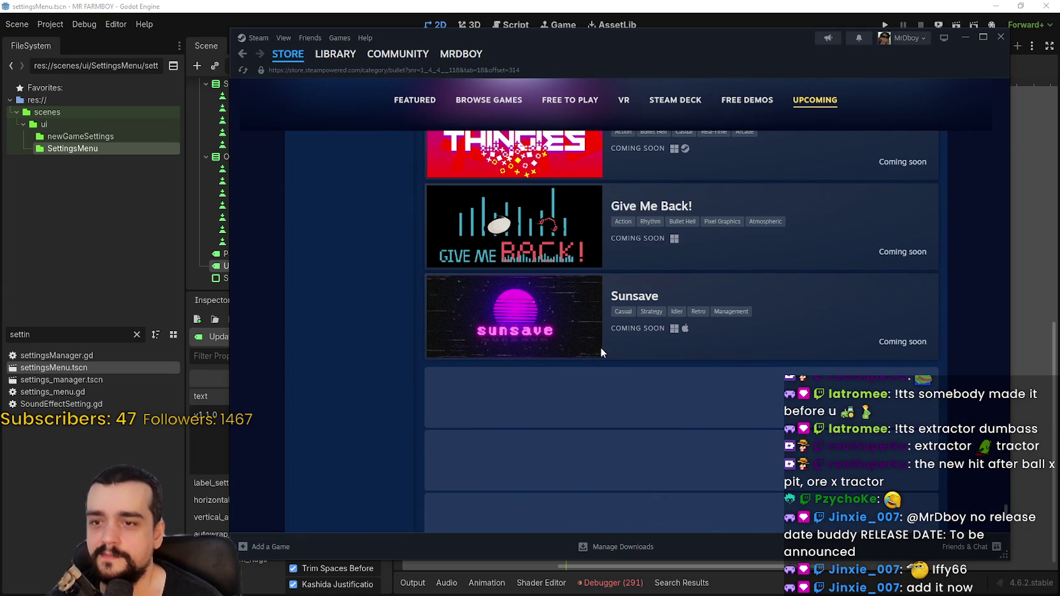
Step: Scroll up and down through the newly loaded upcoming titles
scroll(426, 348, down, 3)
scroll(449, 336, down, 2)
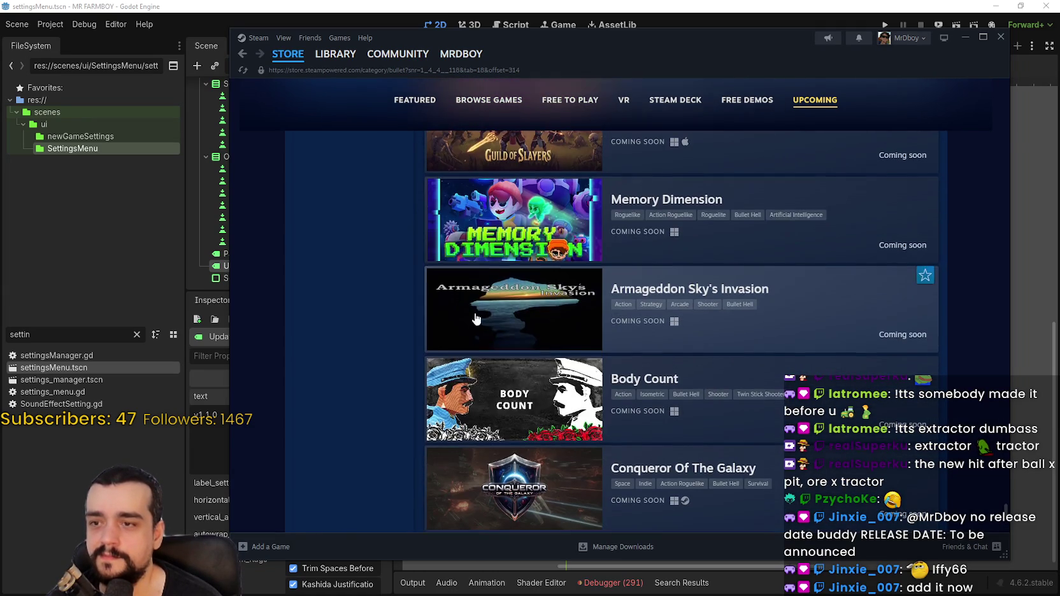
scroll(541, 302, down, 10)
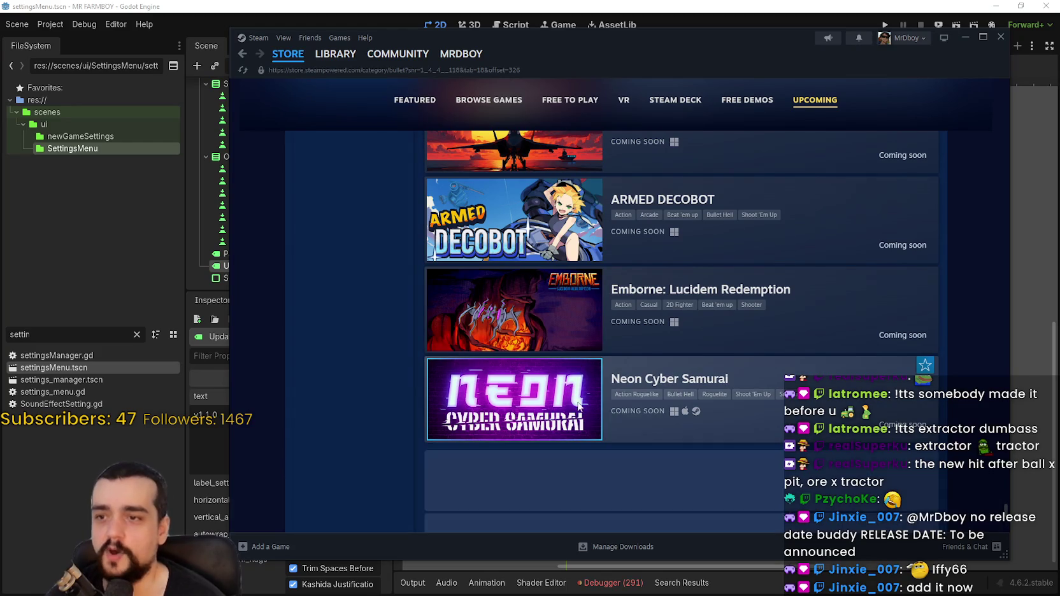
mouse_move(542, 385)
scroll(487, 318, down, 5)
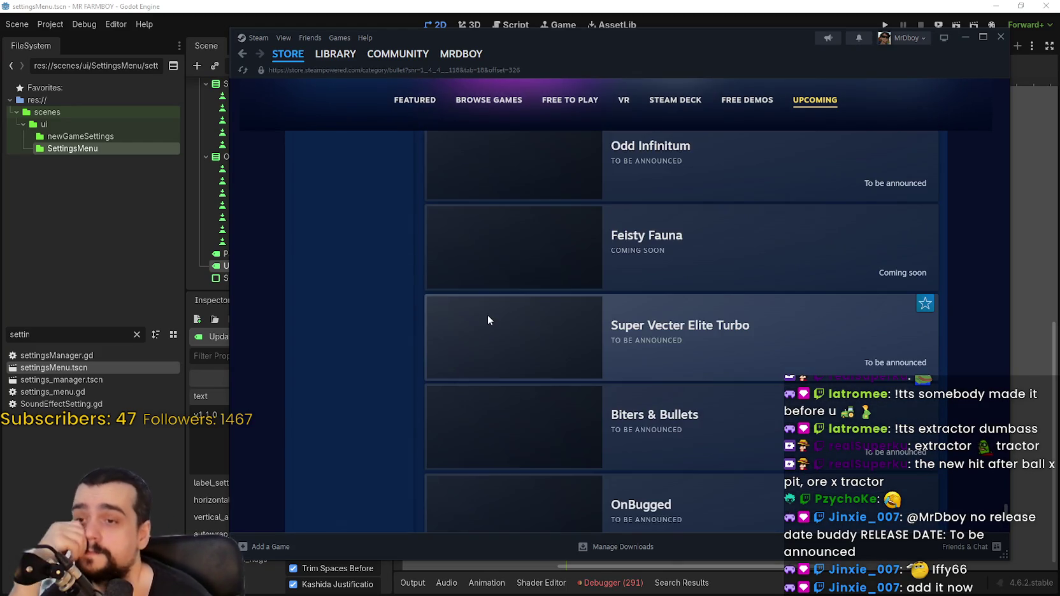
scroll(471, 299, up, 3)
scroll(496, 376, down, 15)
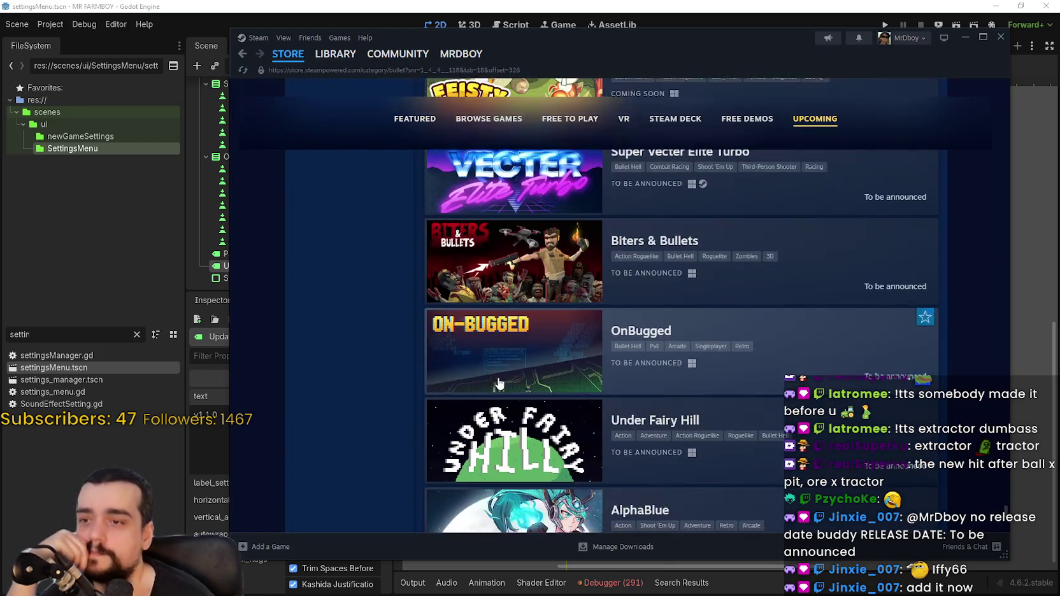
scroll(561, 357, down, 1)
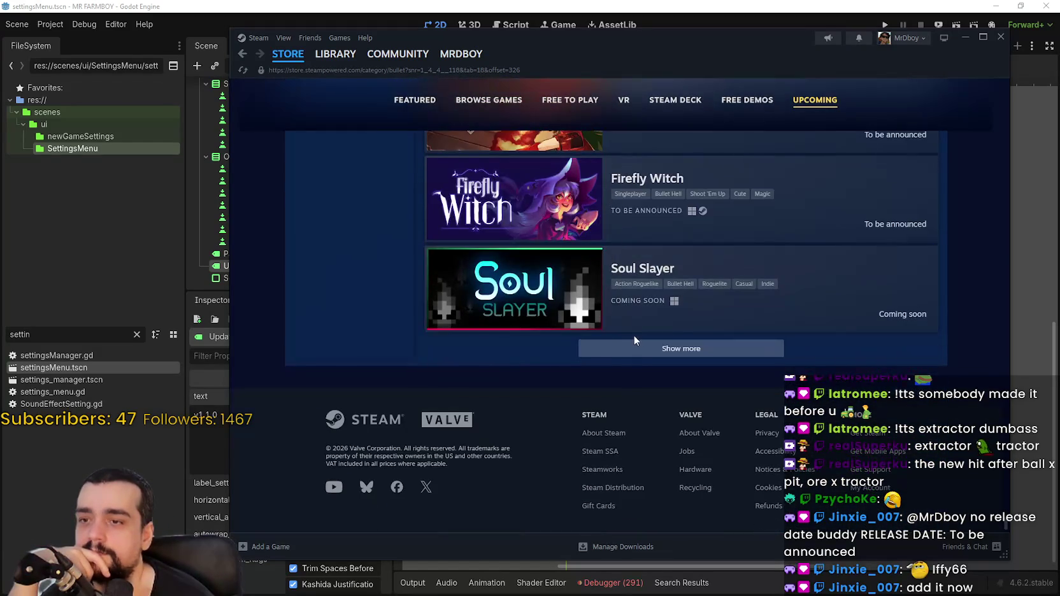
mouse_move(517, 313)
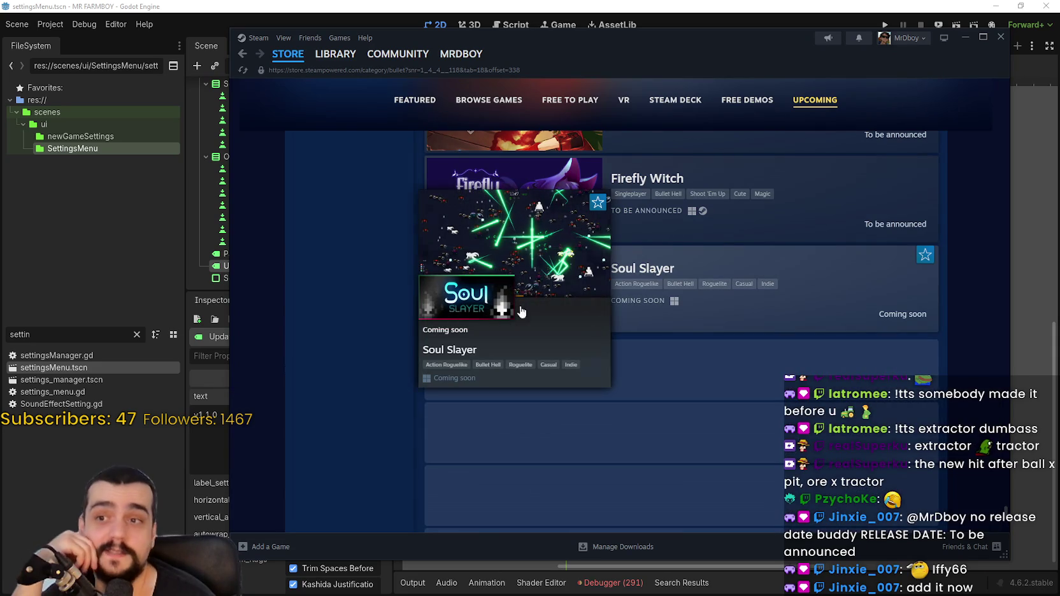
scroll(781, 342, up, 5)
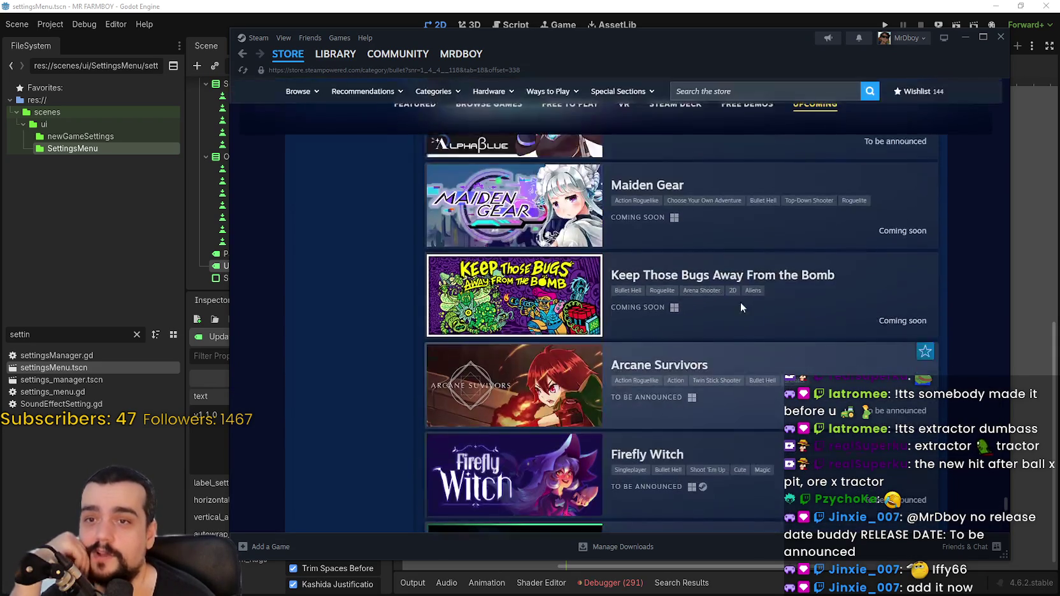
scroll(732, 312, up, 3)
Step: Scroll on to the 'To be announced' titles ending at Kittens with Cannons: Prelude and load more
scroll(649, 370, down, 10)
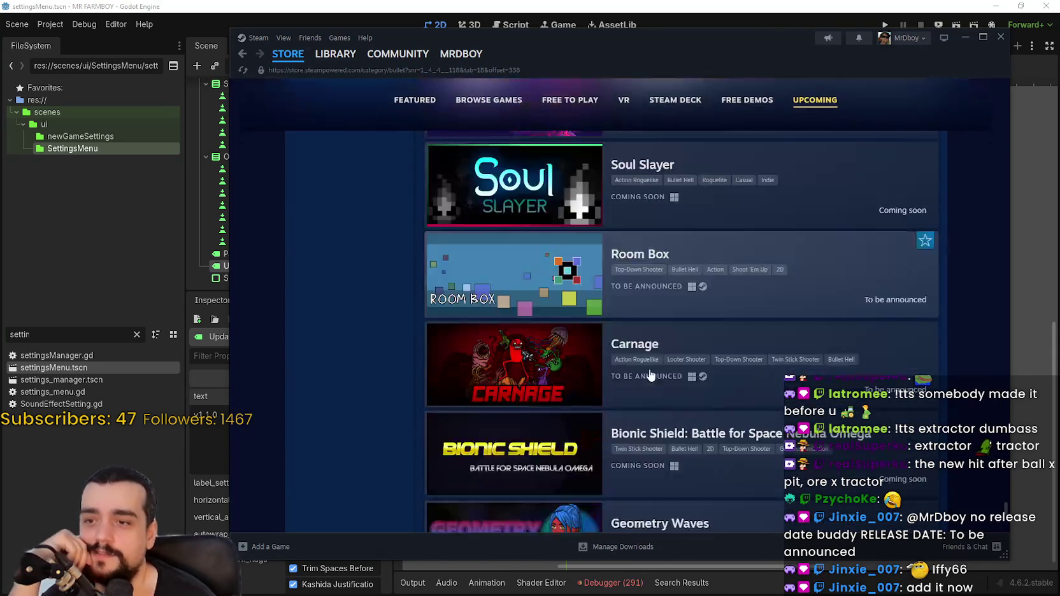
scroll(649, 369, down, 10)
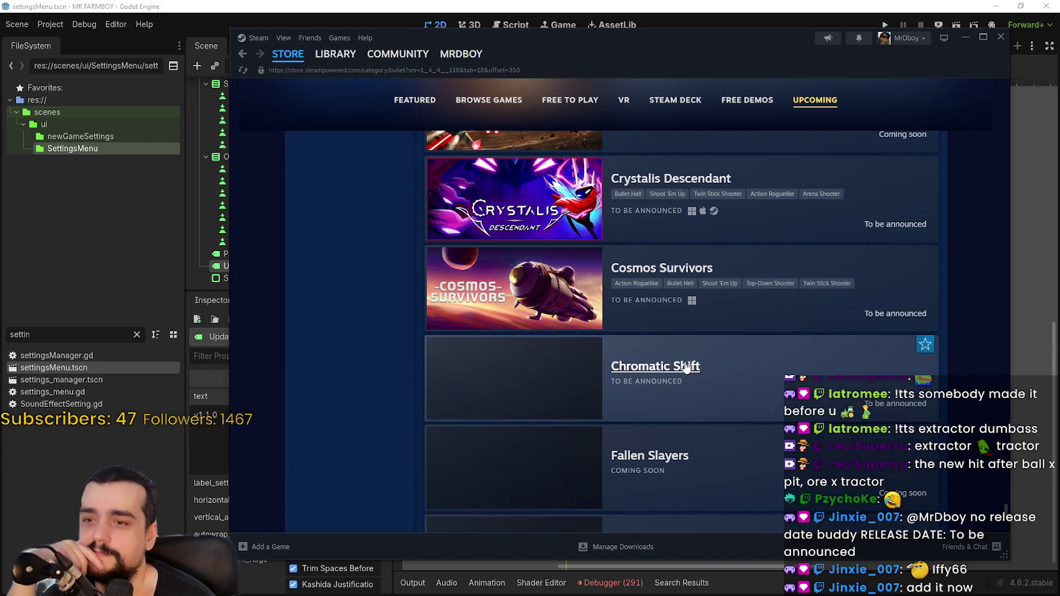
scroll(392, 321, down, 5)
scroll(392, 315, down, 5)
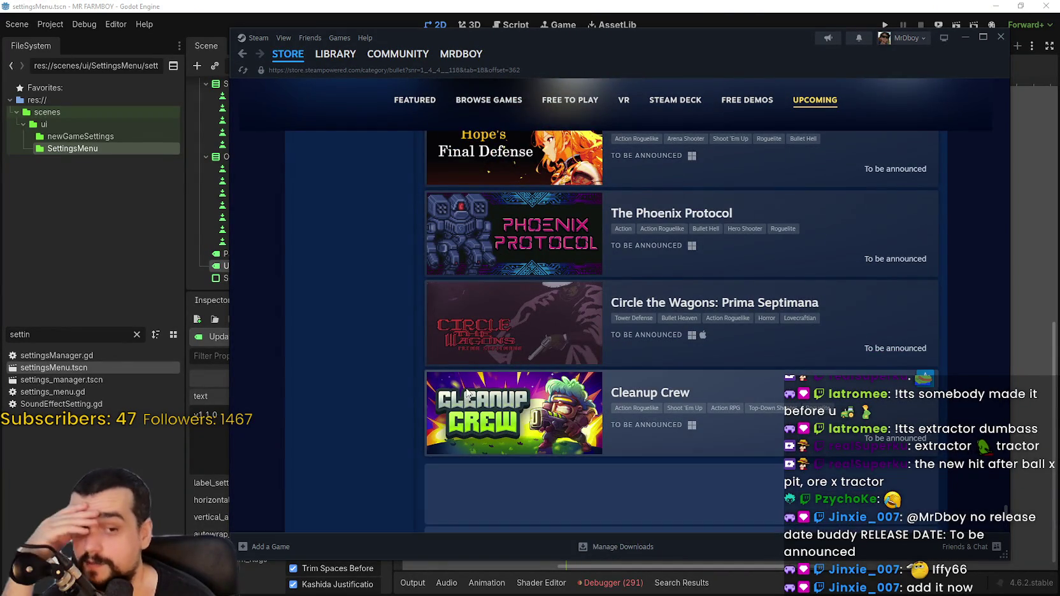
mouse_move(420, 372)
scroll(388, 357, down, 10)
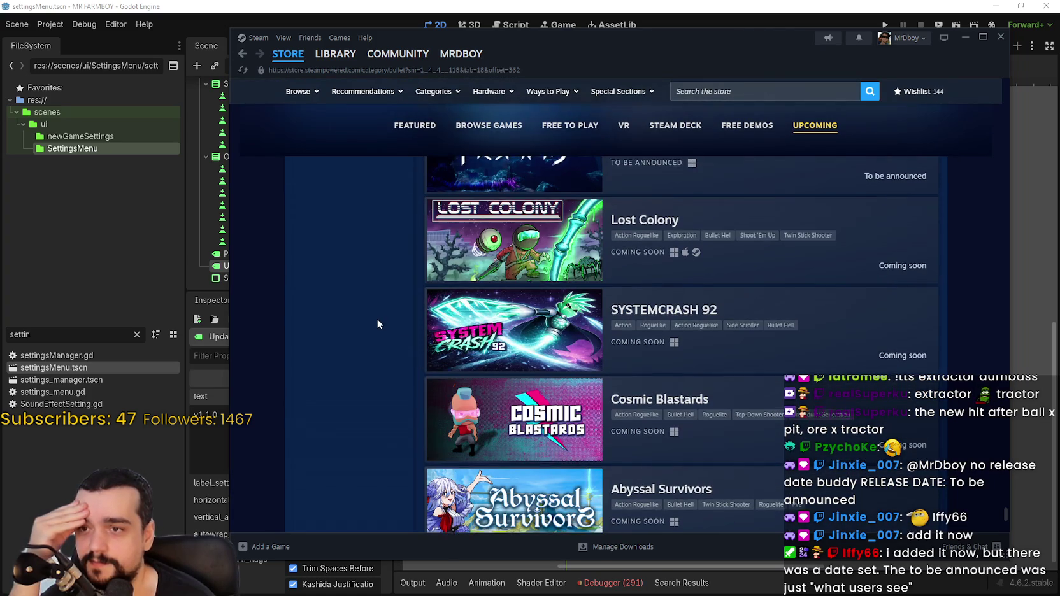
scroll(380, 320, down, 8)
scroll(376, 314, down, 1)
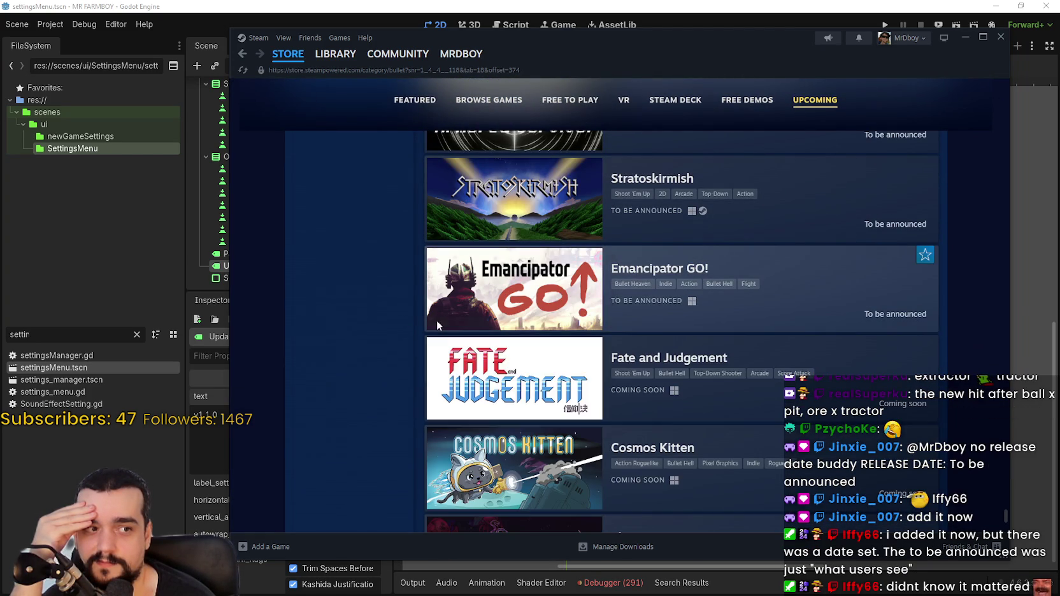
scroll(637, 369, down, 3)
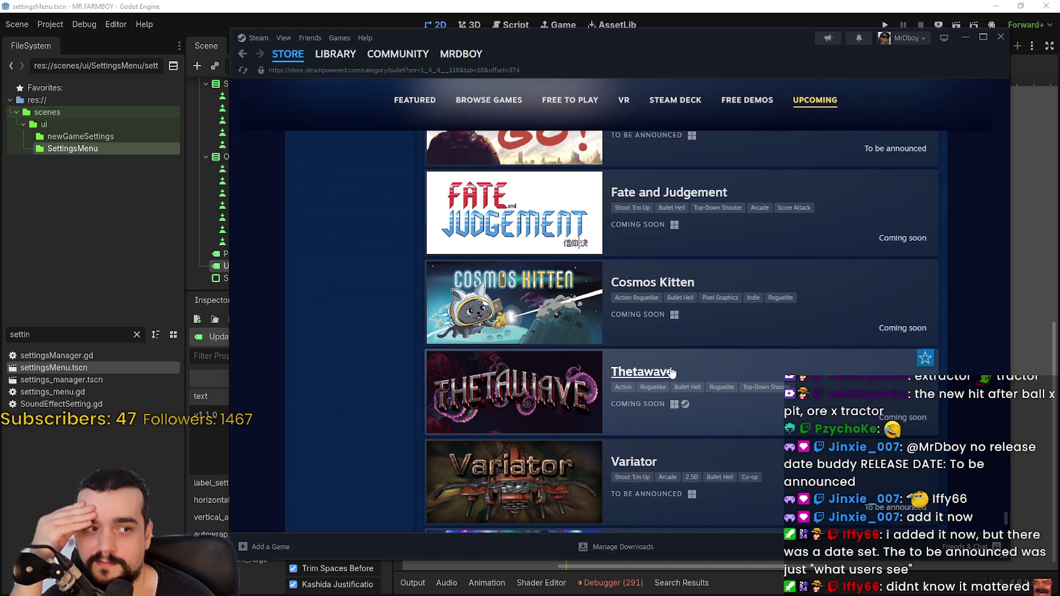
scroll(672, 372, down, 4)
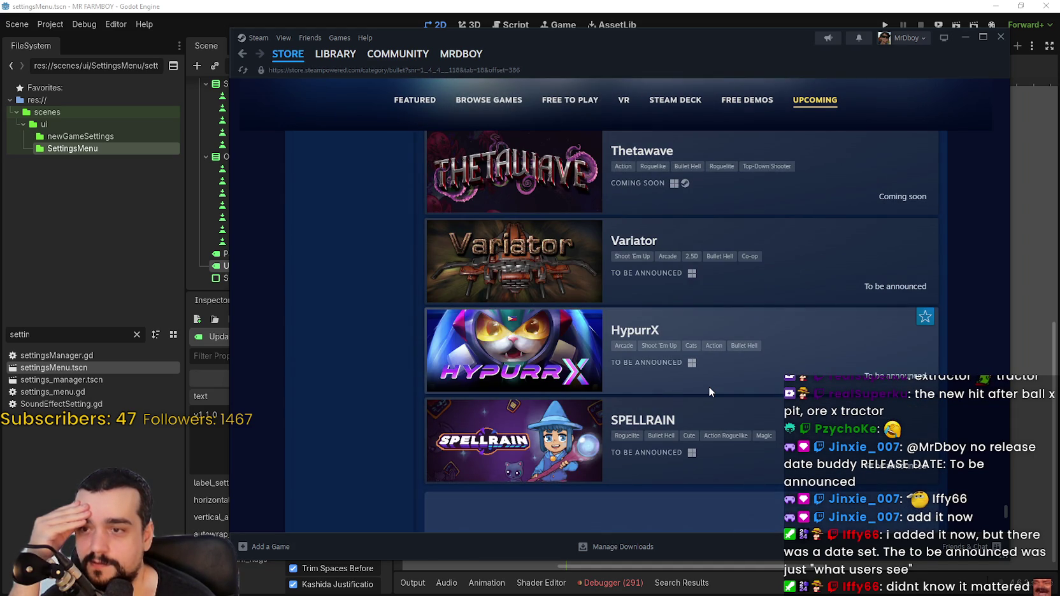
scroll(709, 387, down, 3)
scroll(805, 455, down, 2)
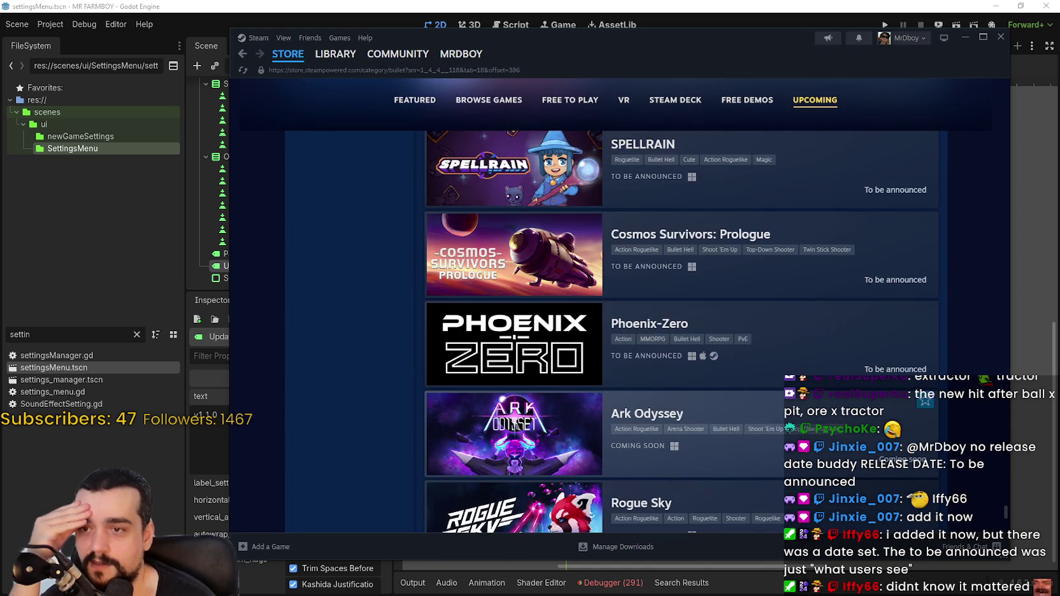
scroll(805, 456, down, 3)
scroll(735, 437, down, 5)
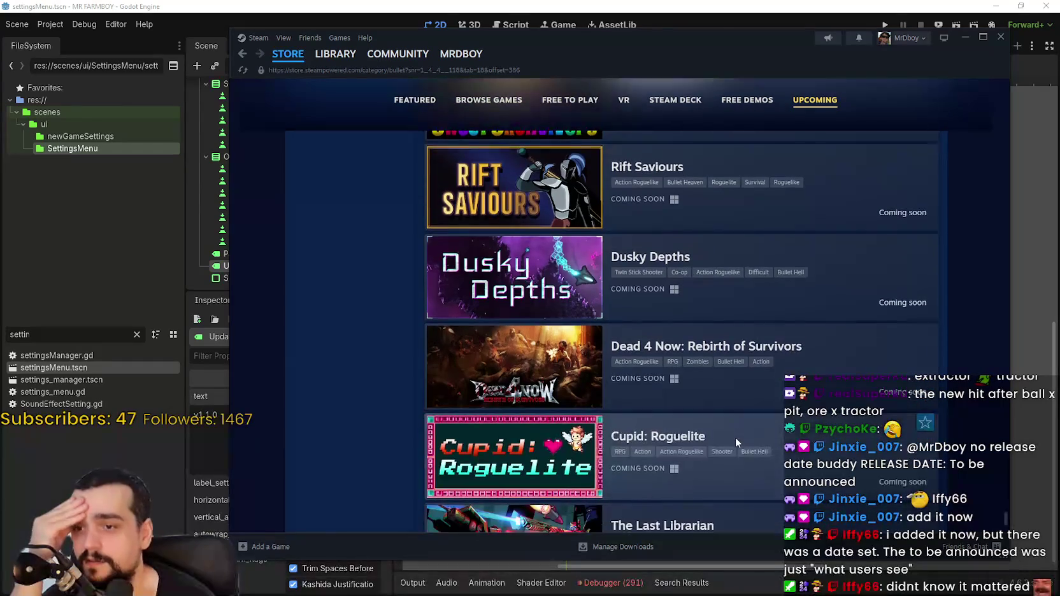
scroll(735, 437, down, 5)
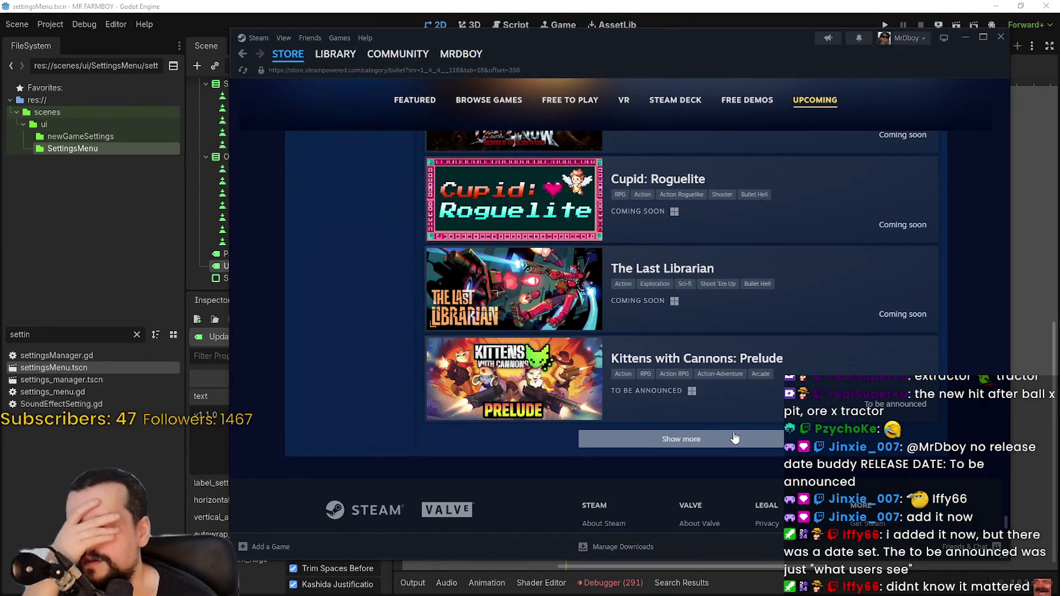
click(735, 437)
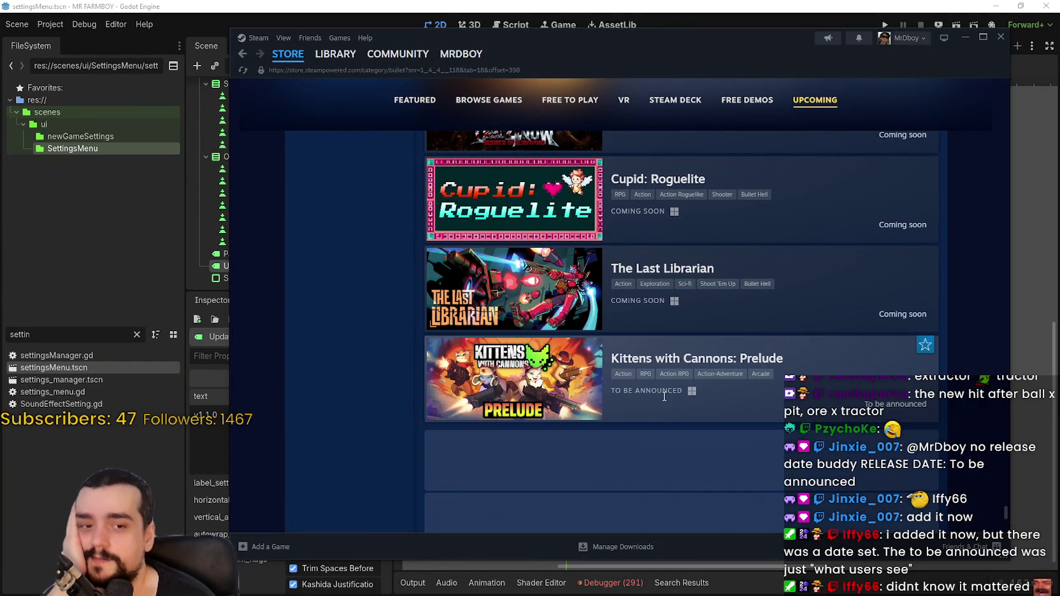
Step: Load more Bullet Fest upcoming games past Steel Chaos and Sovereign Zero
scroll(675, 405, down, 4)
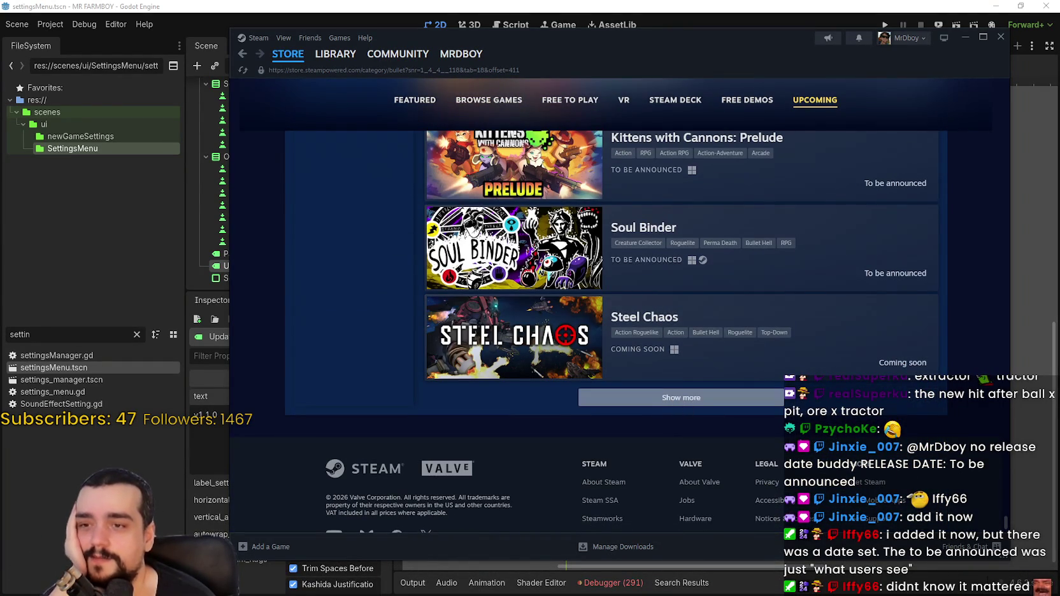
click(704, 398)
scroll(712, 415, down, 3)
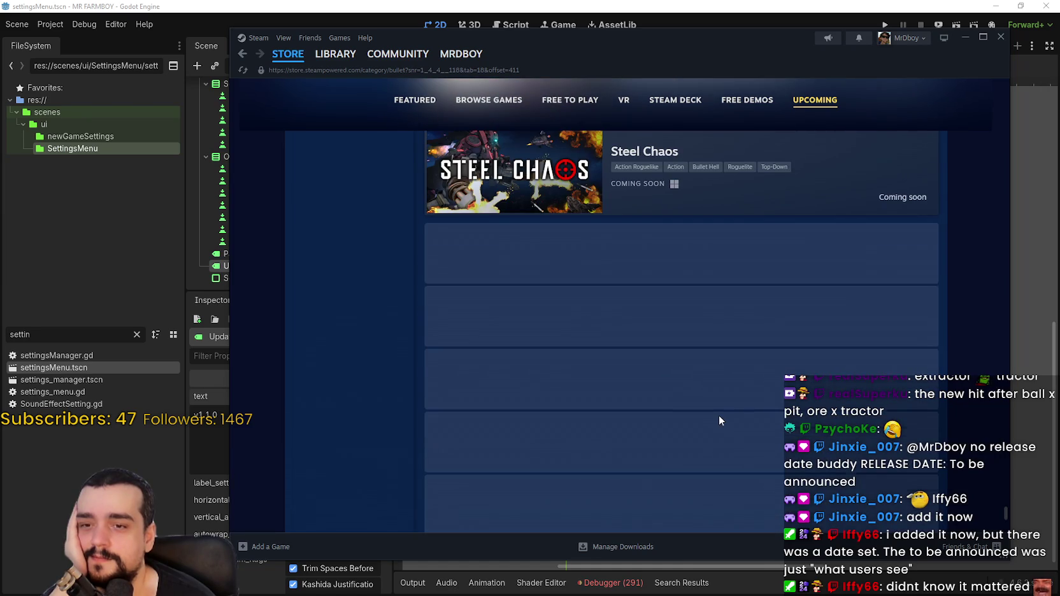
scroll(830, 424, down, 7)
scroll(827, 418, down, 4)
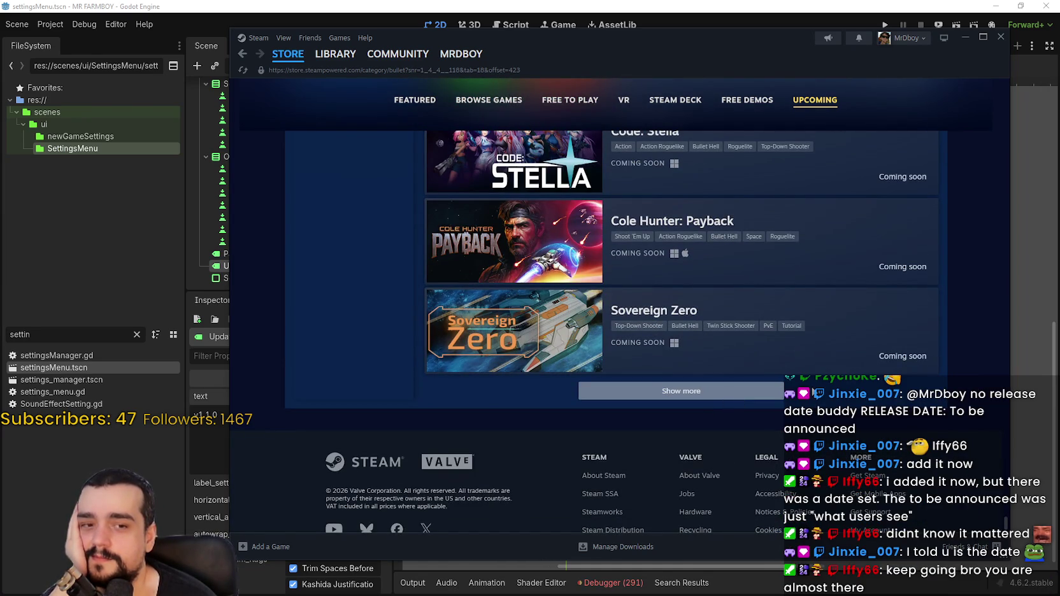
click(774, 391)
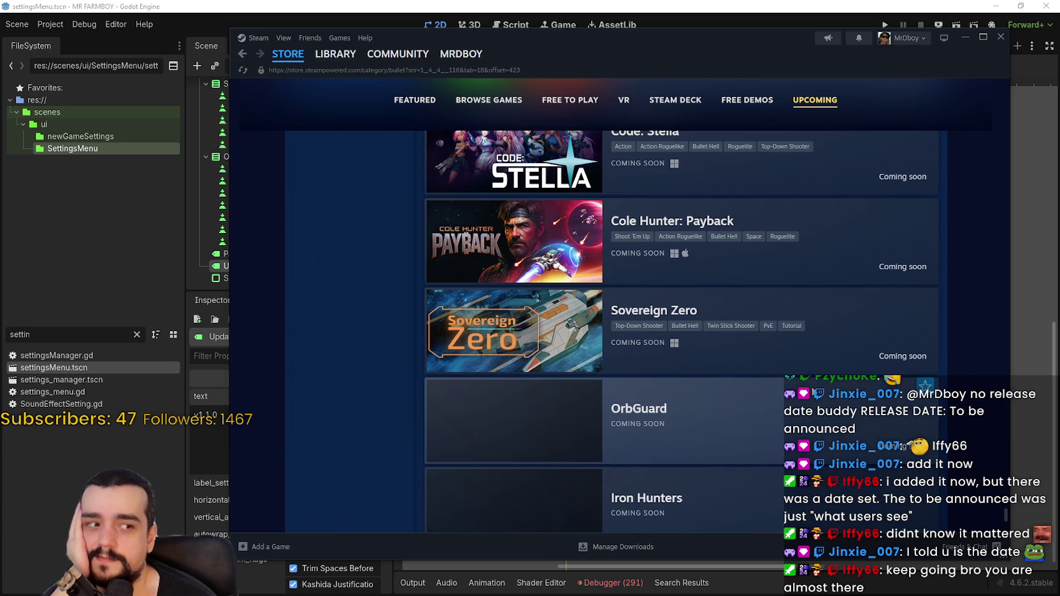
scroll(810, 382, down, 8)
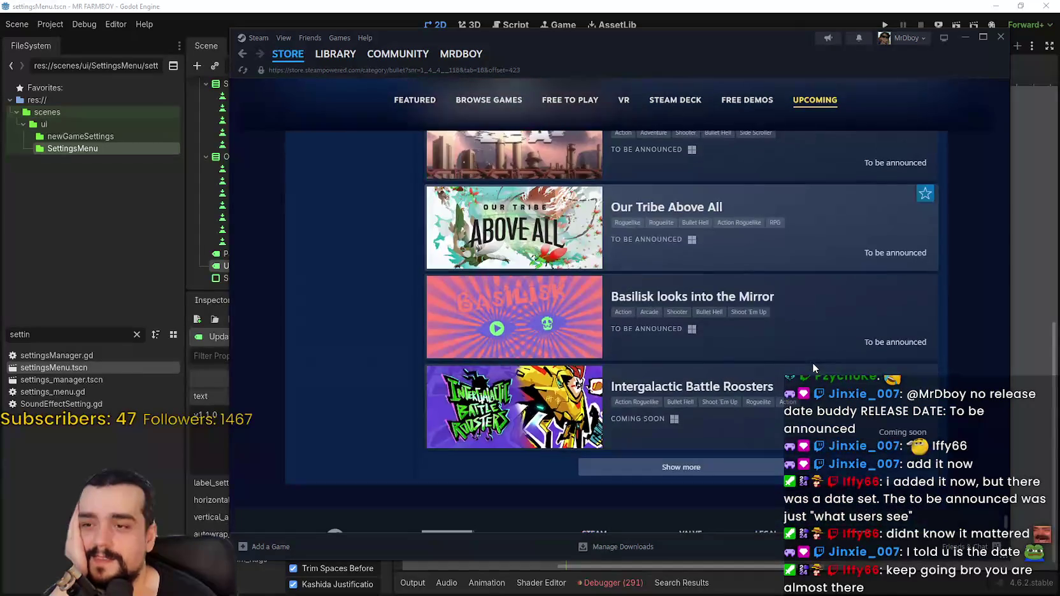
scroll(808, 367, down, 3)
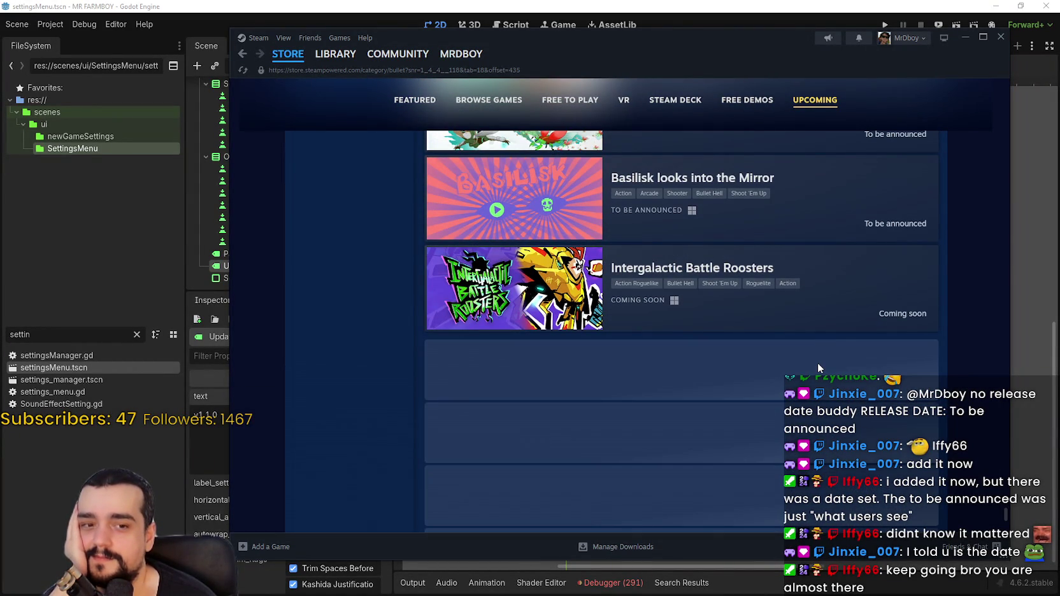
scroll(817, 363, down, 8)
scroll(754, 387, down, 1)
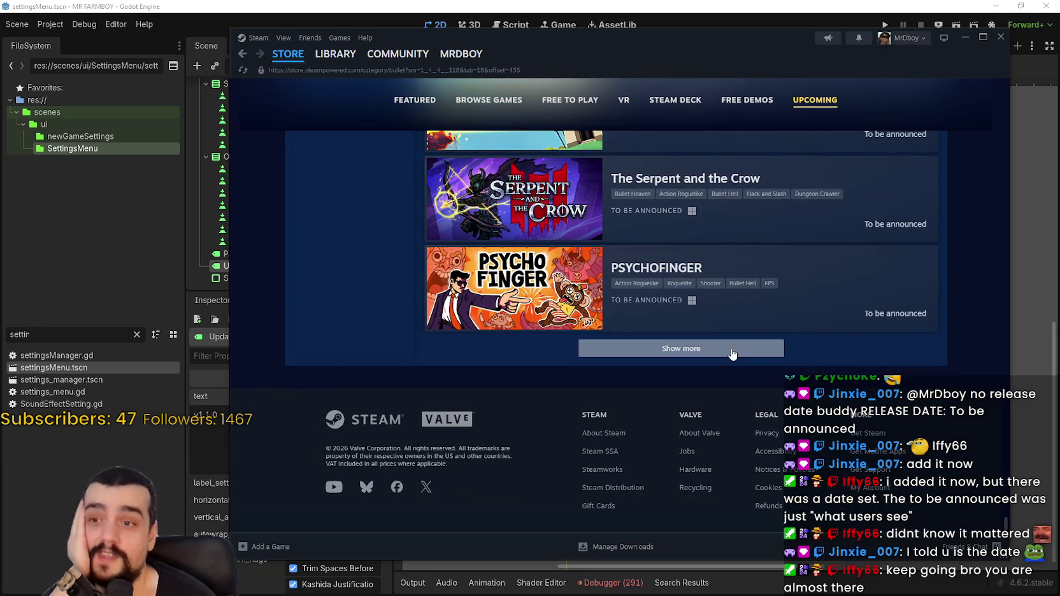
Step: Load further batches past PSYCHOFINGER, Gearo Shard and Cryptfall
click(774, 355)
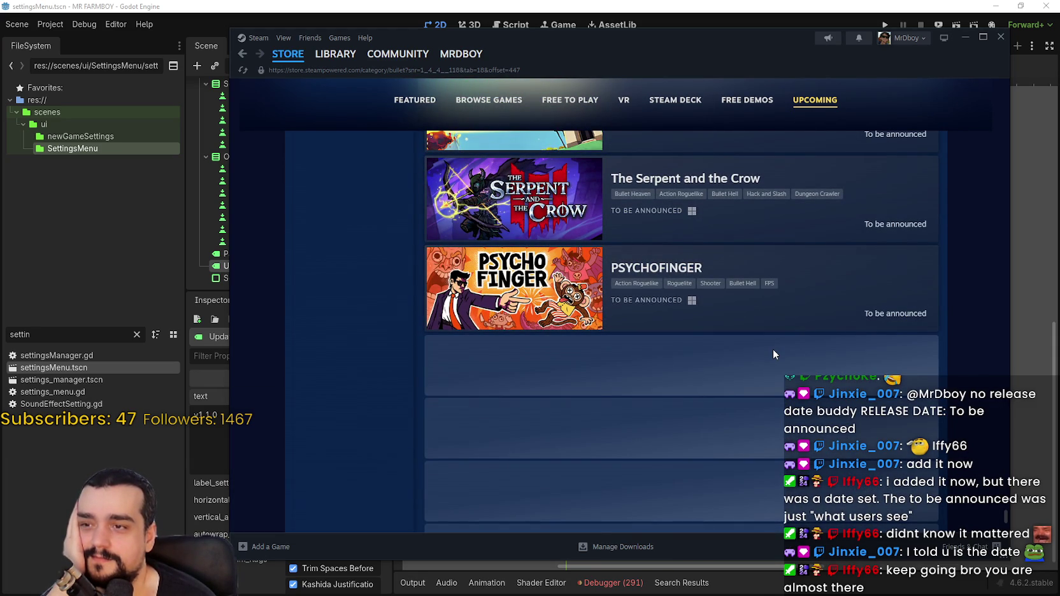
scroll(775, 338, down, 5)
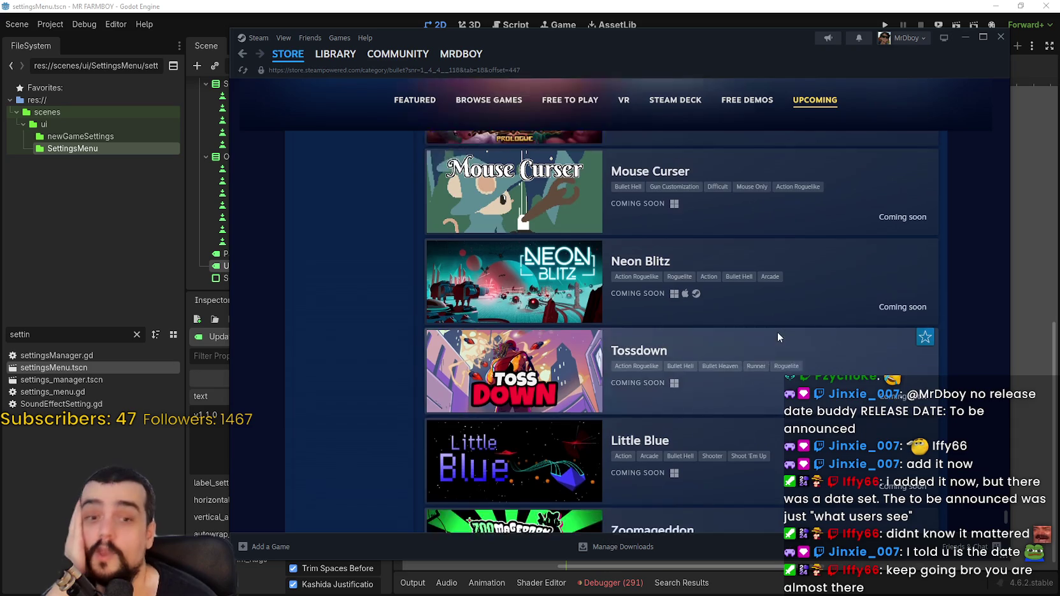
scroll(774, 334, down, 8)
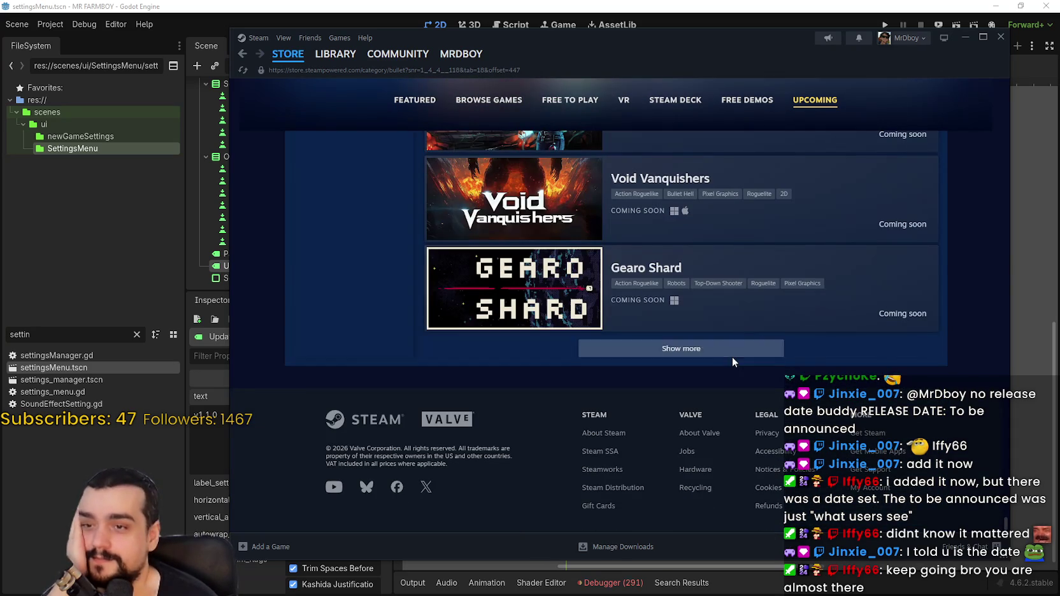
click(748, 357)
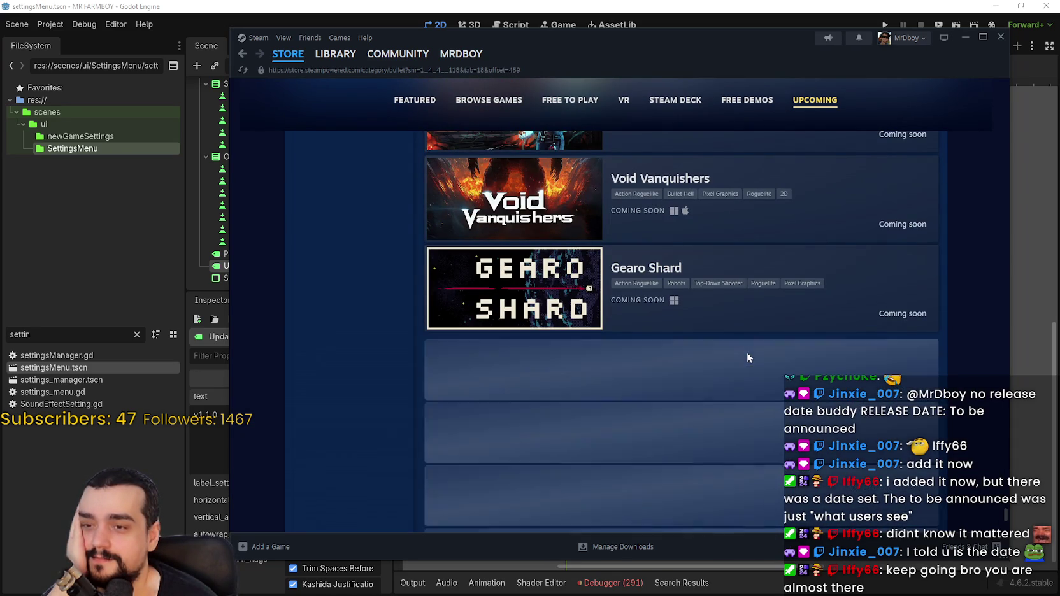
scroll(745, 354, down, 2)
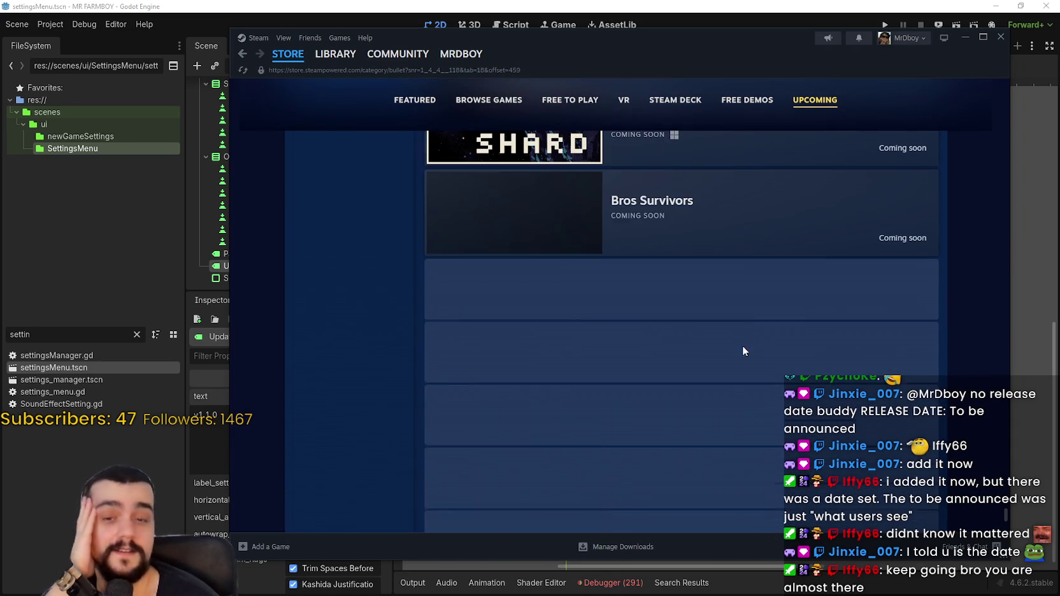
scroll(742, 316, down, 6)
scroll(746, 315, down, 8)
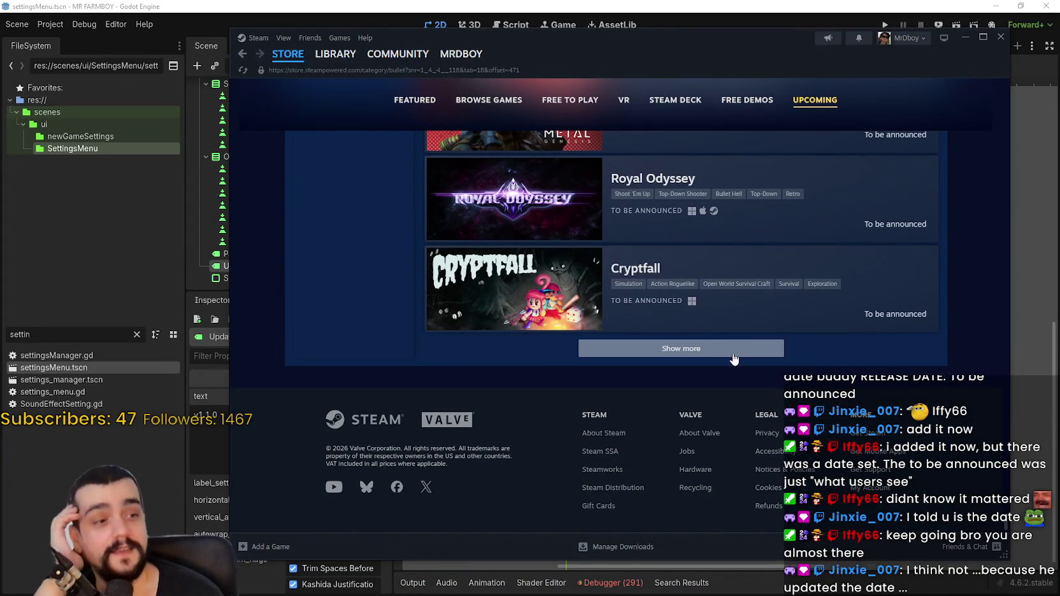
click(734, 359)
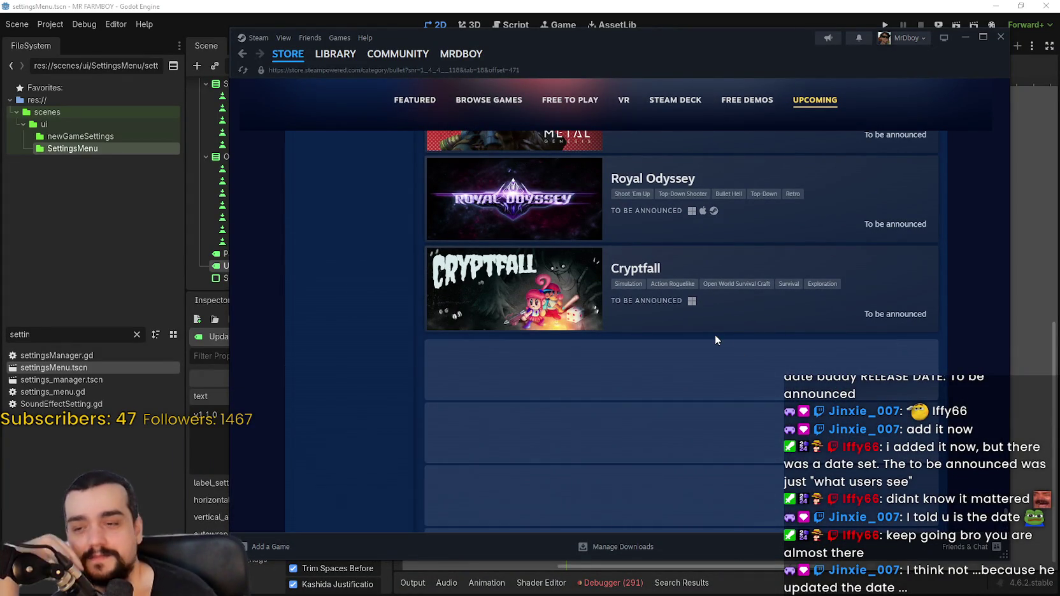
scroll(716, 345, down, 2)
scroll(715, 346, down, 2)
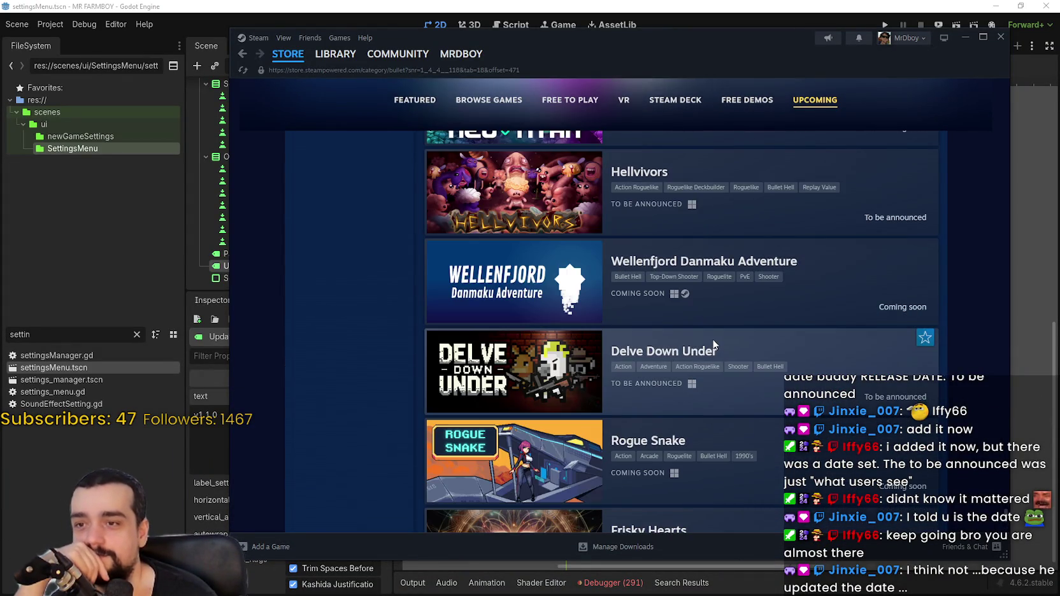
scroll(714, 344, down, 4)
scroll(713, 344, down, 5)
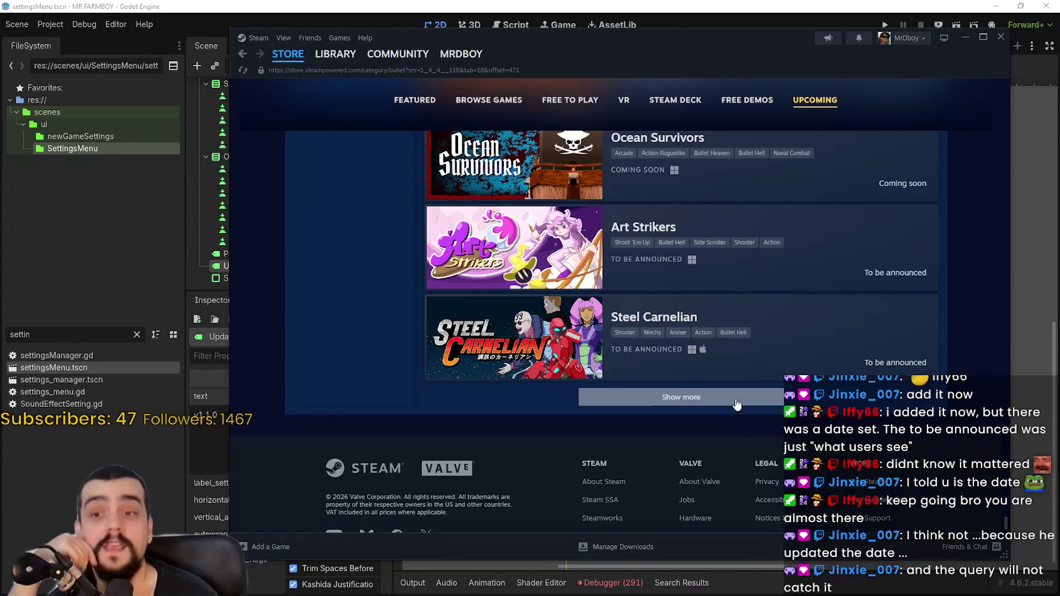
Step: Load two more batches past Steel Carnelian, reaching PhaigeX: Confiners, Oathguard and Nefemances: Light Fall
click(724, 395)
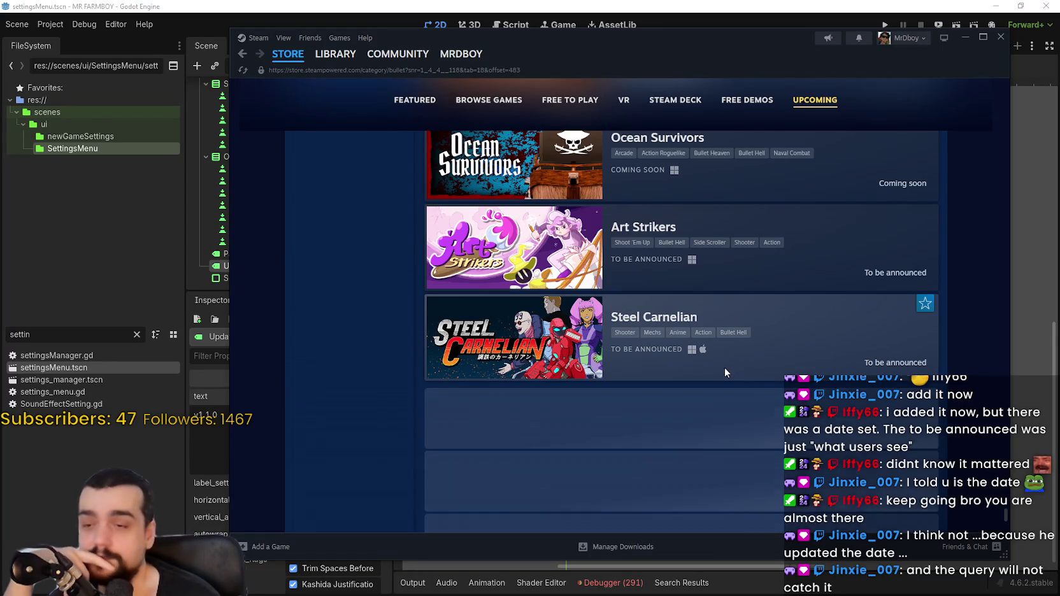
scroll(694, 335, down, 3)
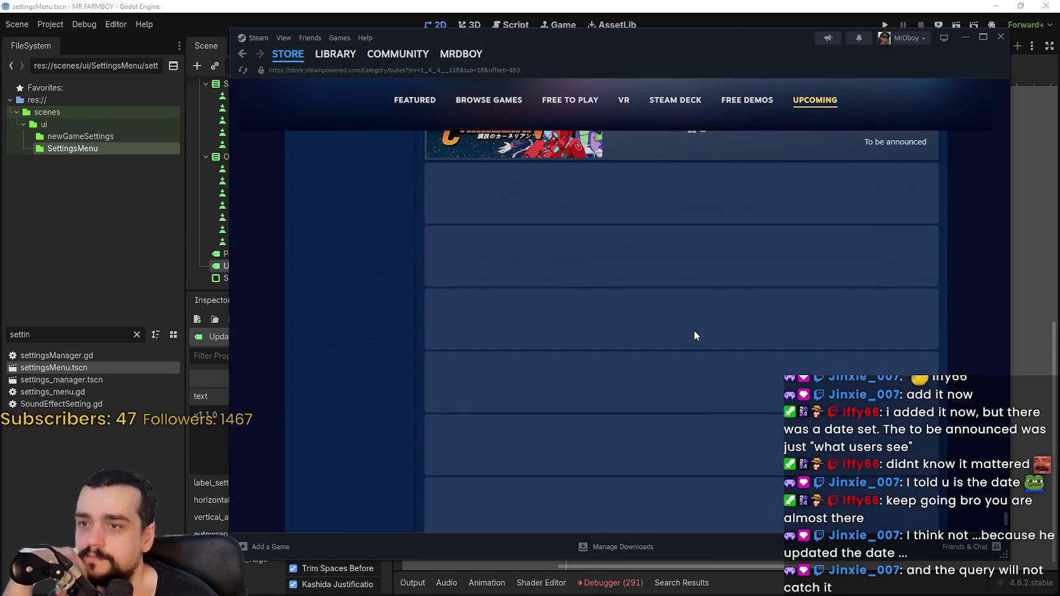
scroll(673, 344, down, 8)
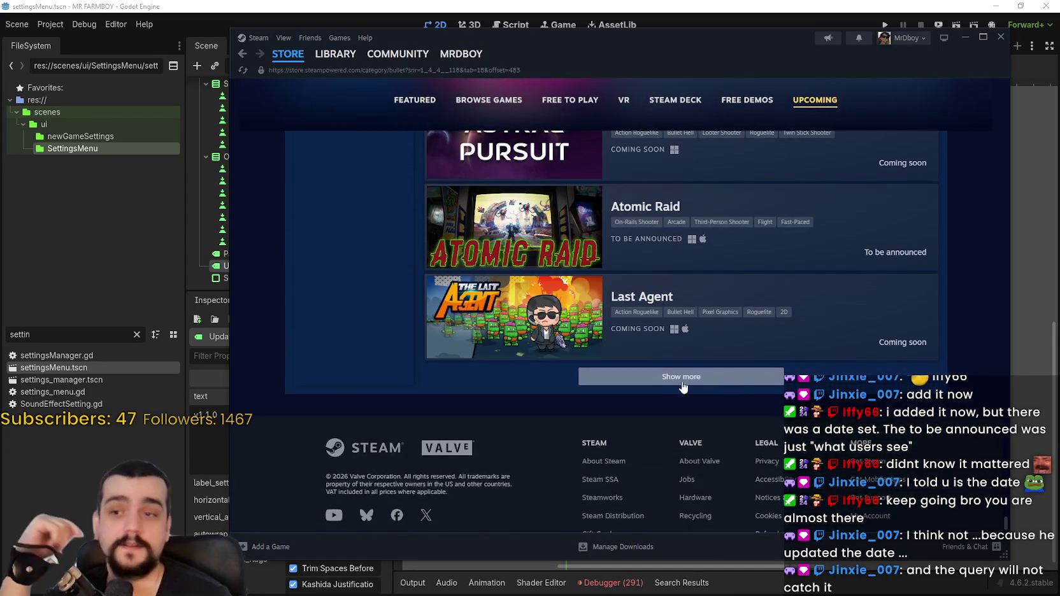
click(737, 381)
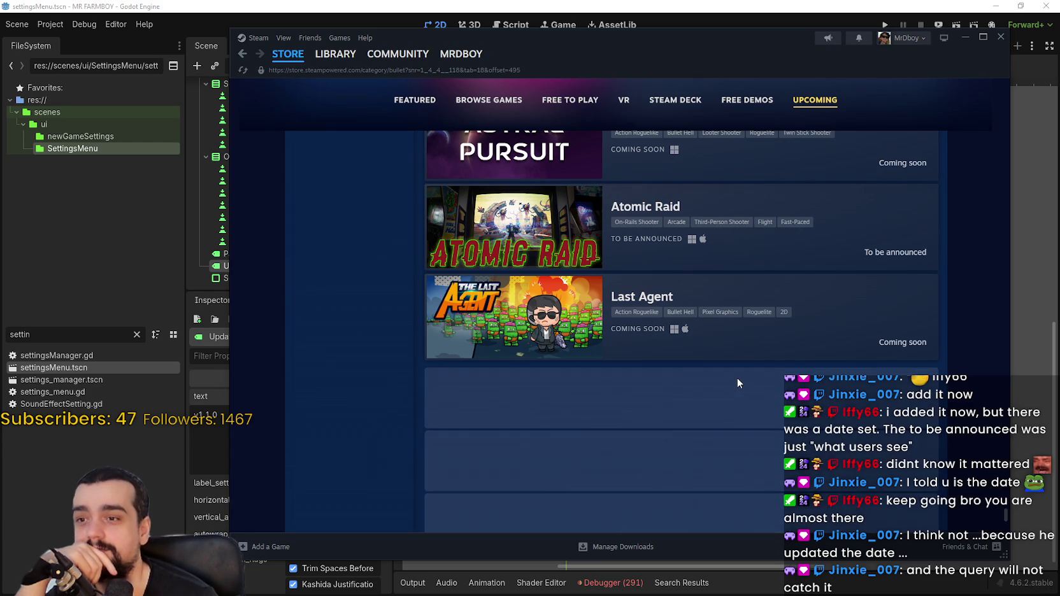
scroll(738, 378, down, 2)
scroll(733, 377, down, 3)
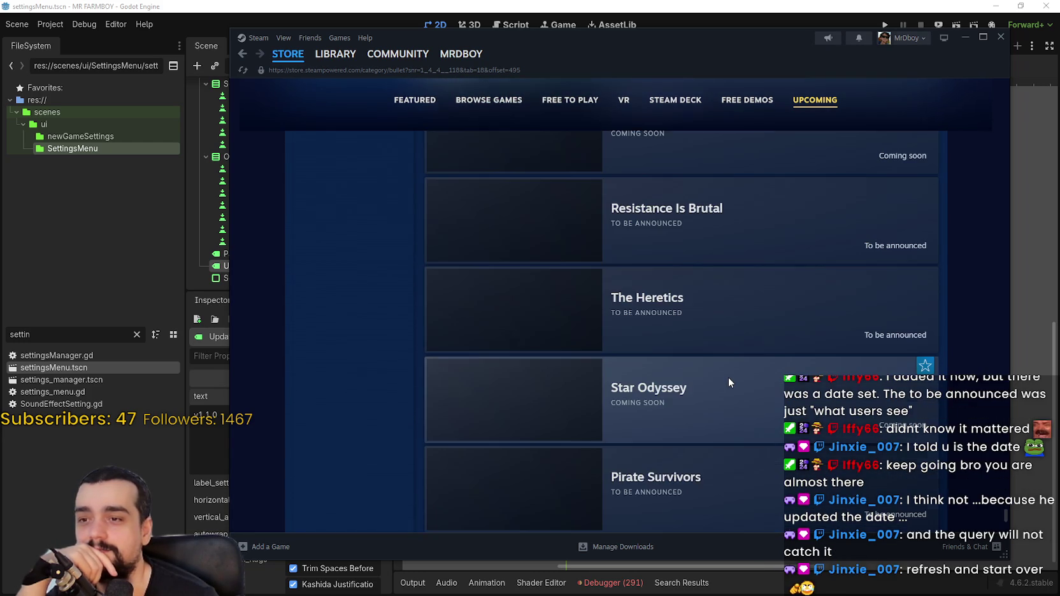
scroll(729, 377, down, 10)
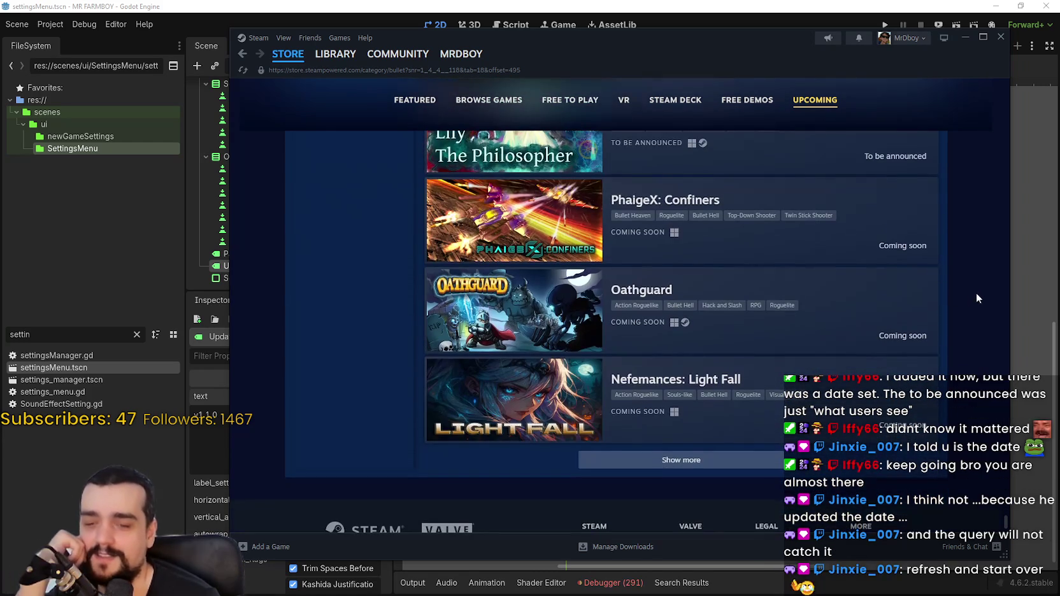
Step: Reload the sale page with F5 and switch it to the upcoming games list
right_click(975, 292)
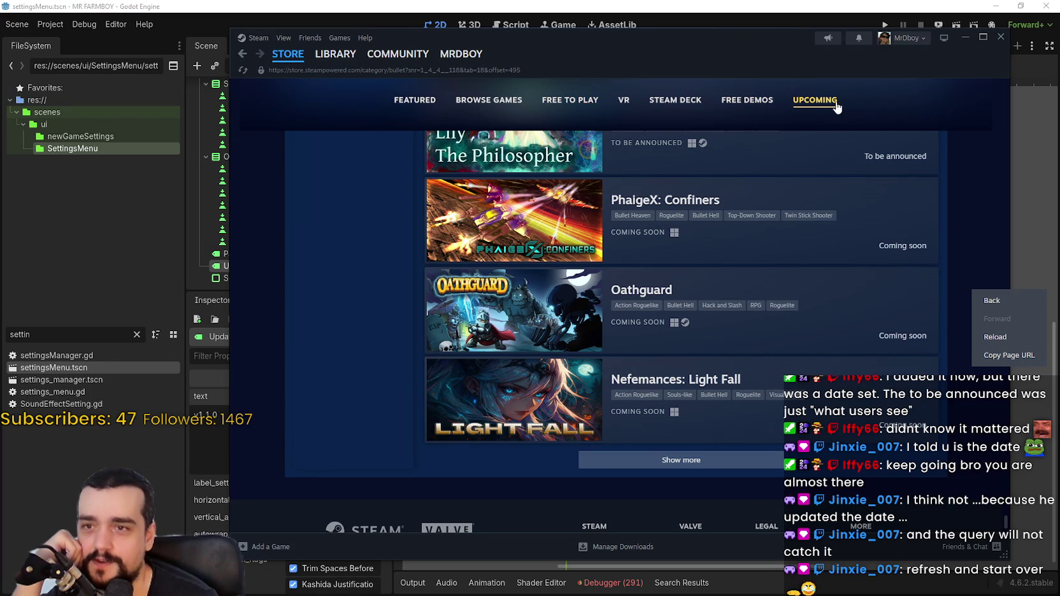
mouse_move(289, 59)
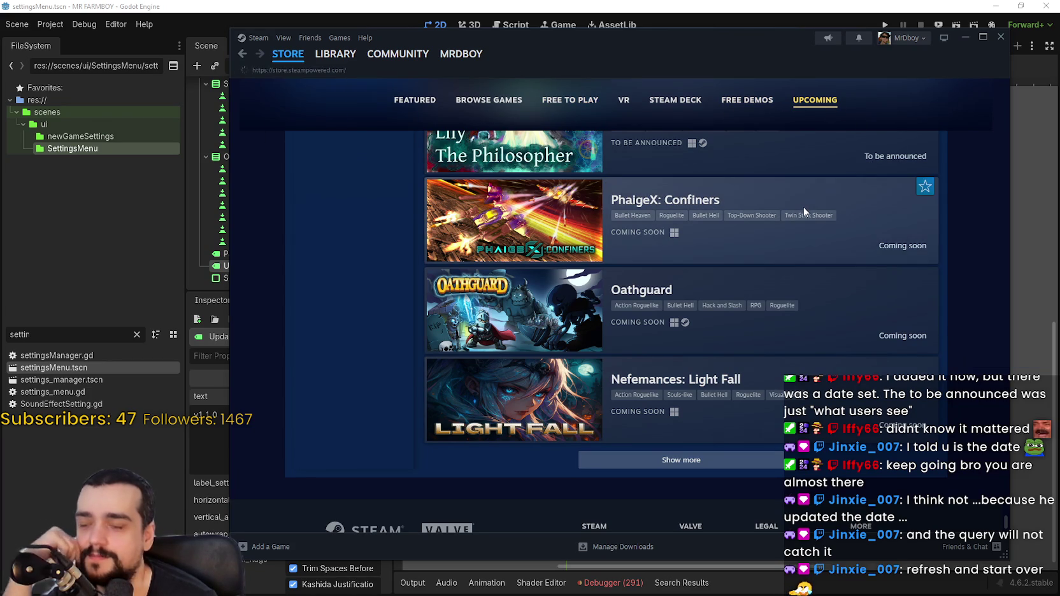
key(F5)
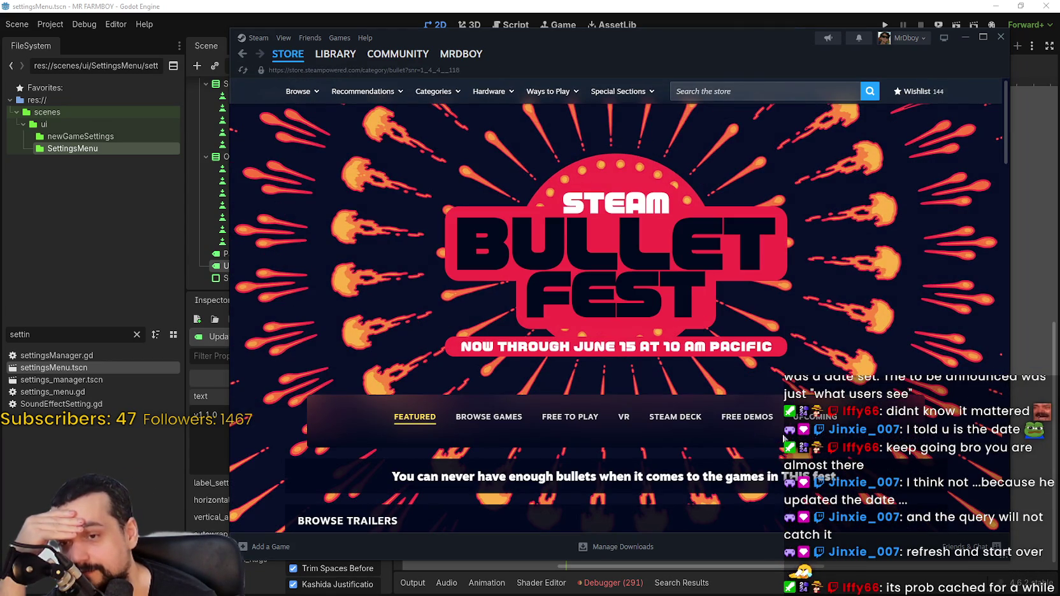
click(827, 420)
scroll(827, 345, down, 15)
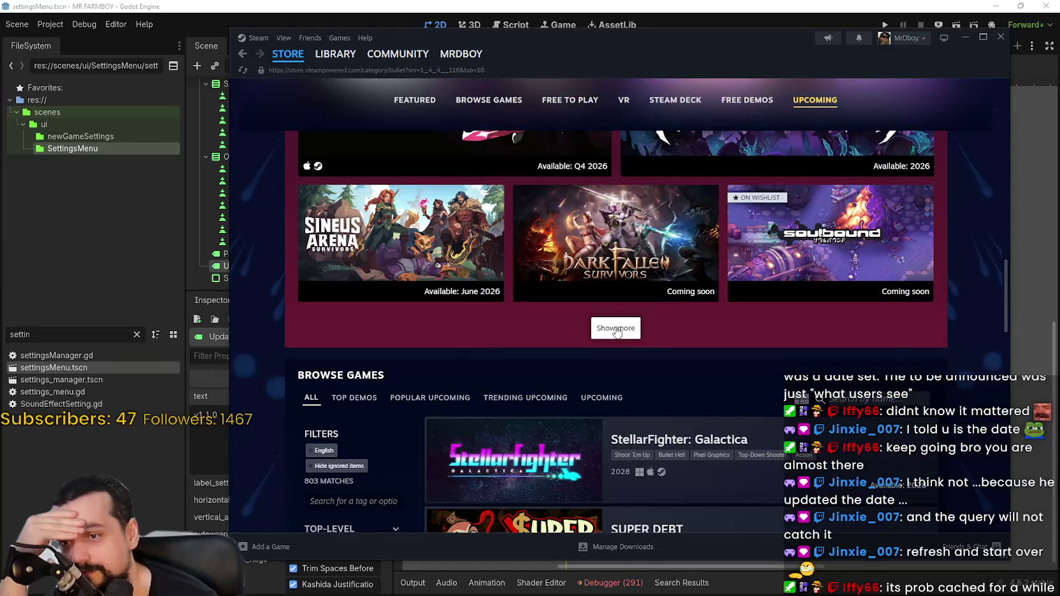
Step: Load three more batches of popular upcoming games, down to Slimewest
click(616, 329)
scroll(771, 358, down, 7)
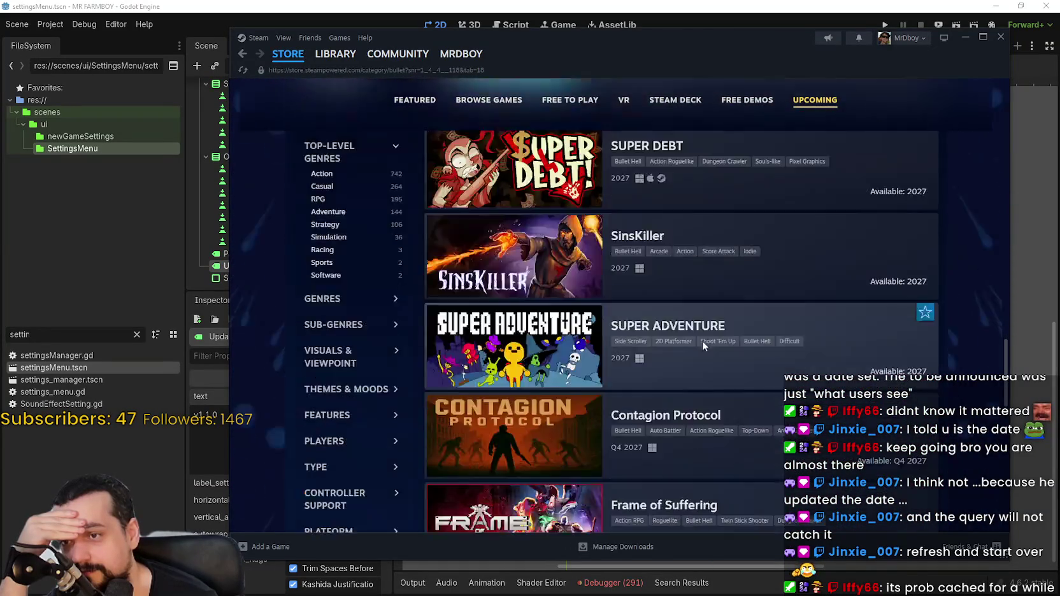
scroll(702, 342, down, 10)
click(733, 354)
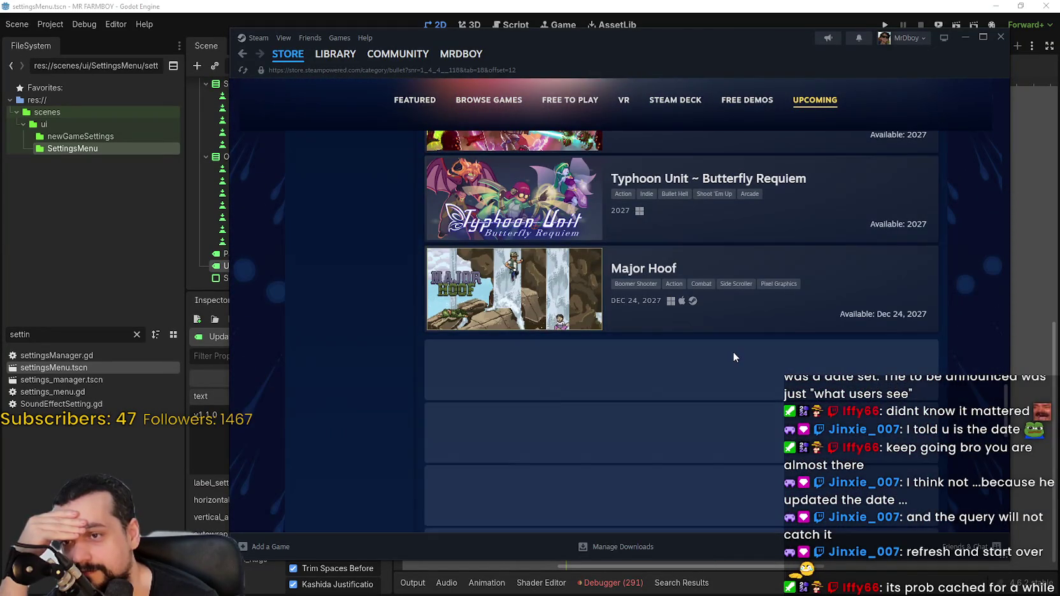
scroll(825, 366, down, 12)
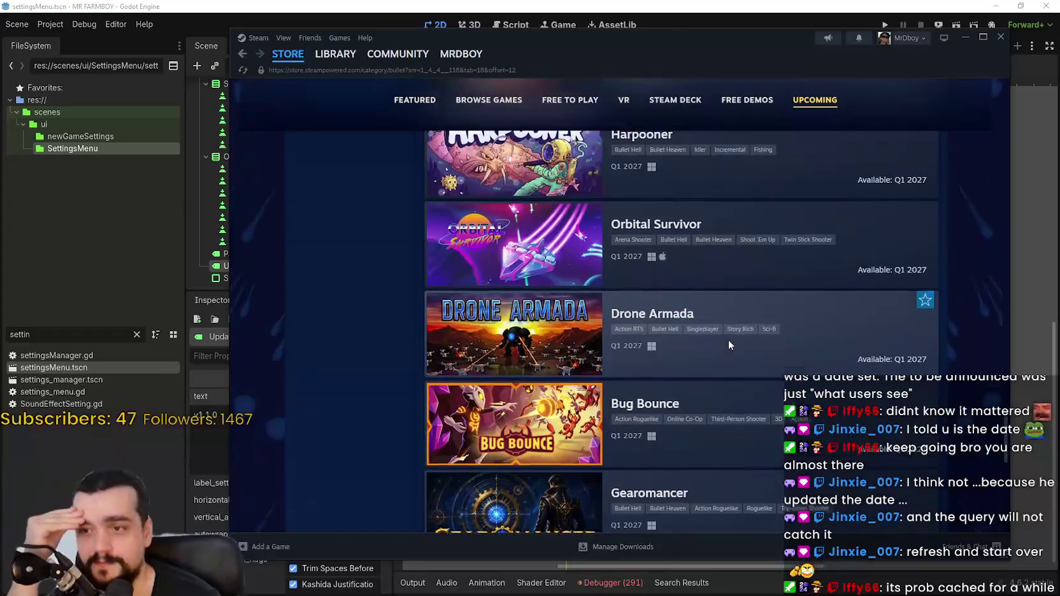
scroll(721, 347, down, 5)
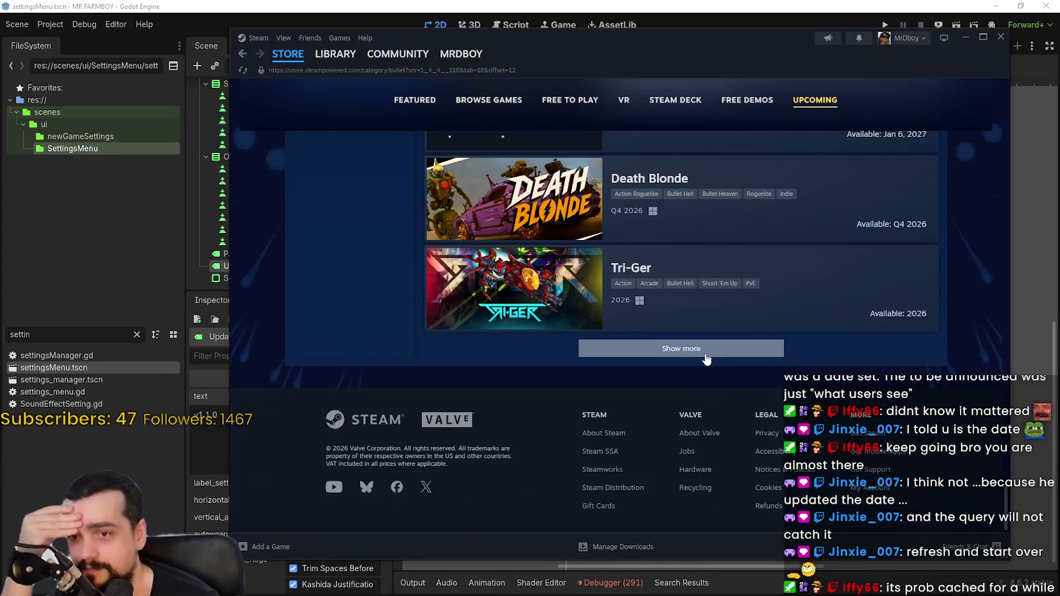
click(705, 354)
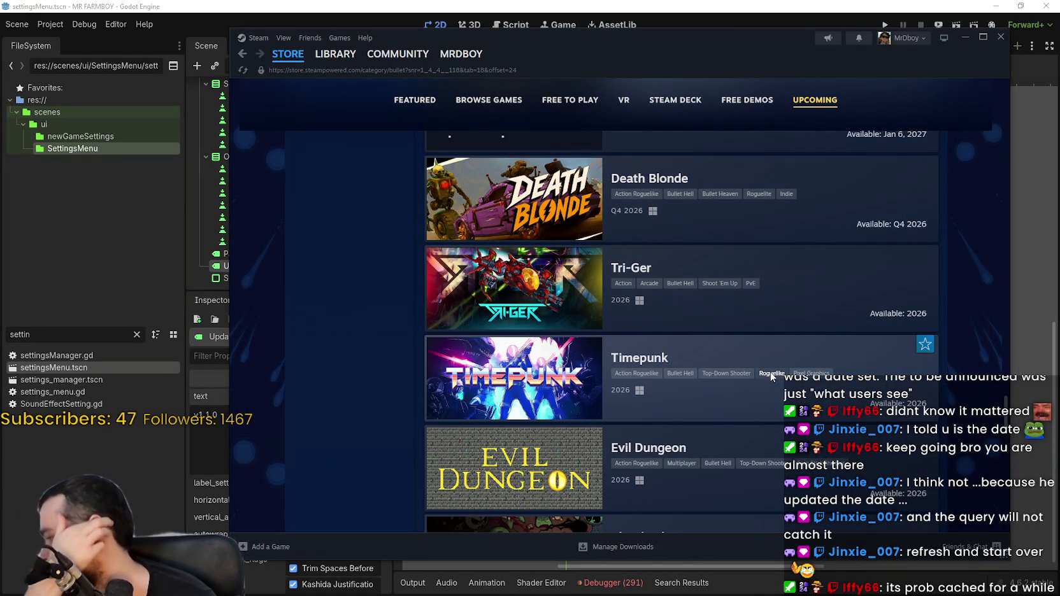
scroll(742, 327, down, 5)
scroll(742, 328, down, 3)
scroll(721, 317, down, 10)
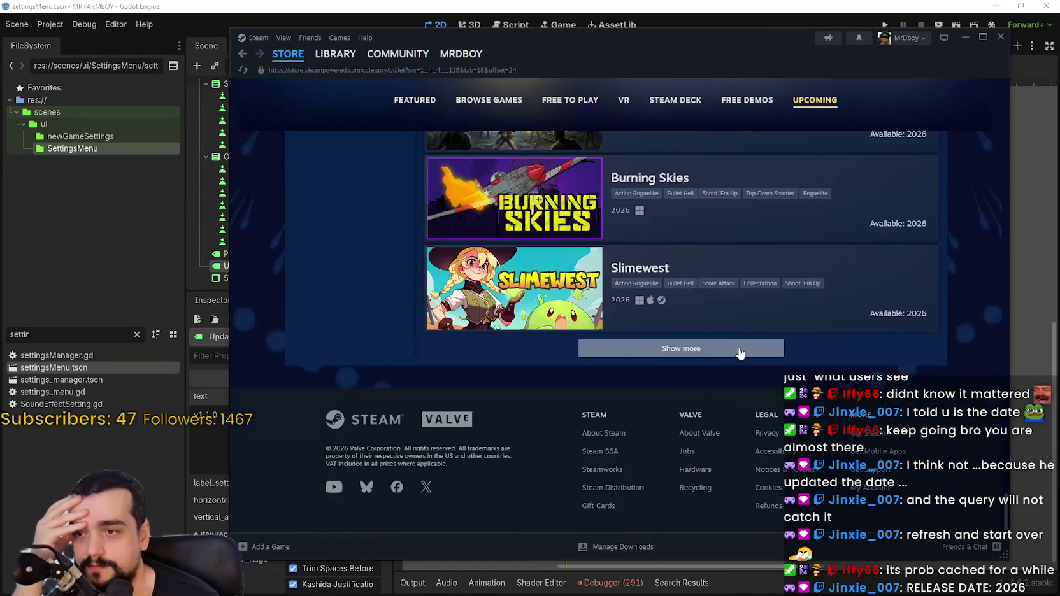
Step: Load more games past Slimewest, Spaceborn Awakening and Veilbreaker
click(736, 348)
scroll(831, 350, down, 3)
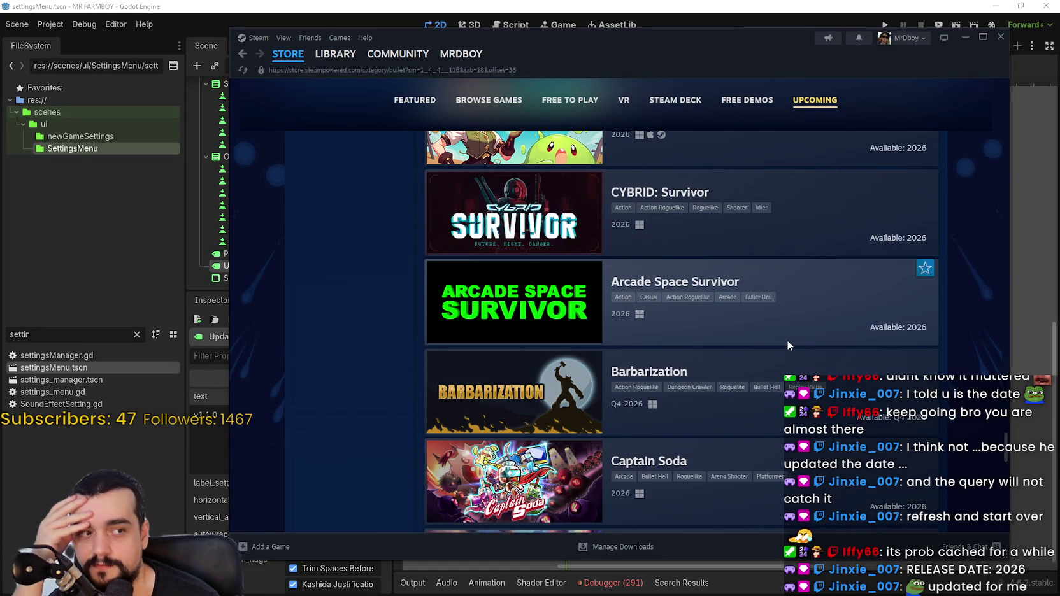
scroll(787, 340, down, 8)
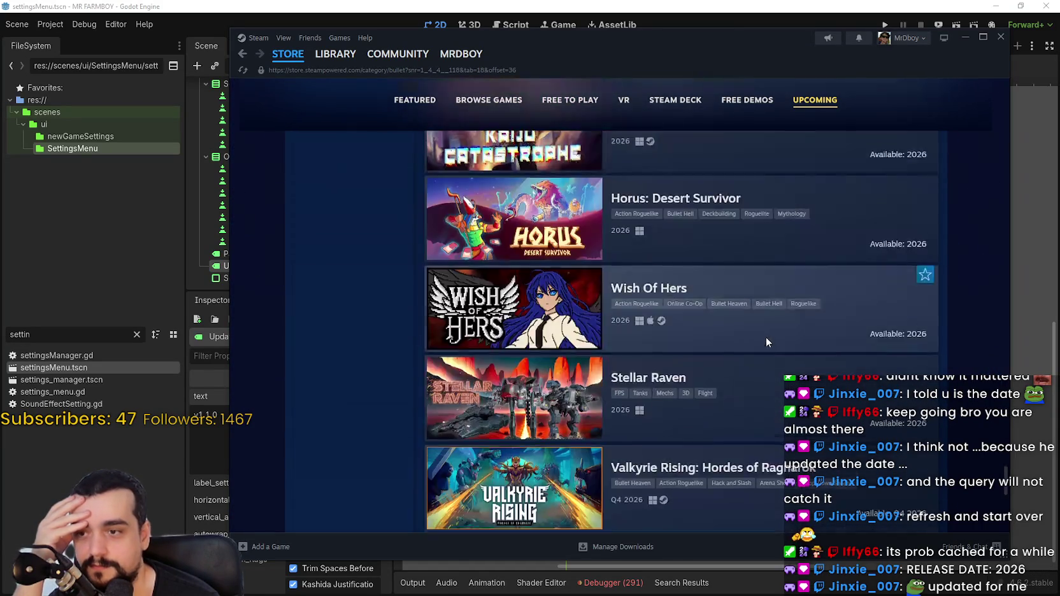
scroll(766, 336, down, 8)
click(706, 351)
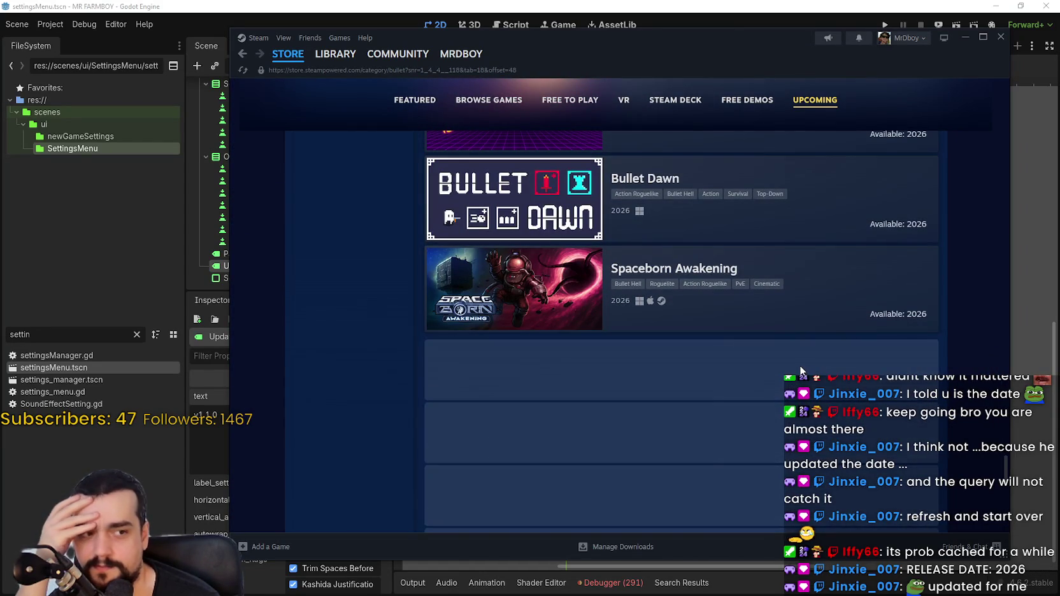
scroll(797, 357, down, 10)
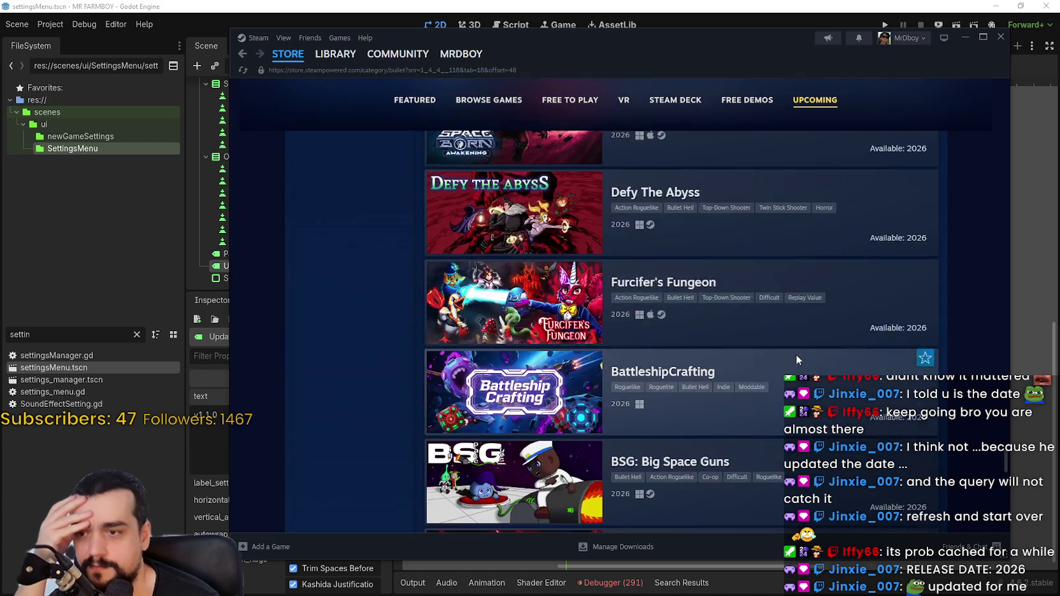
scroll(794, 354, down, 5)
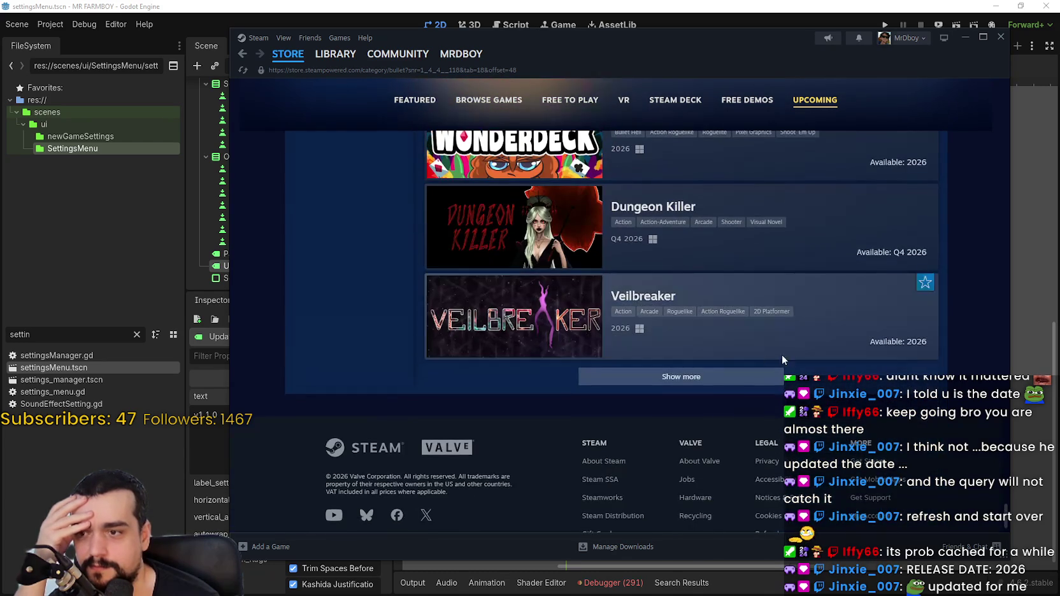
click(762, 372)
scroll(758, 357, down, 9)
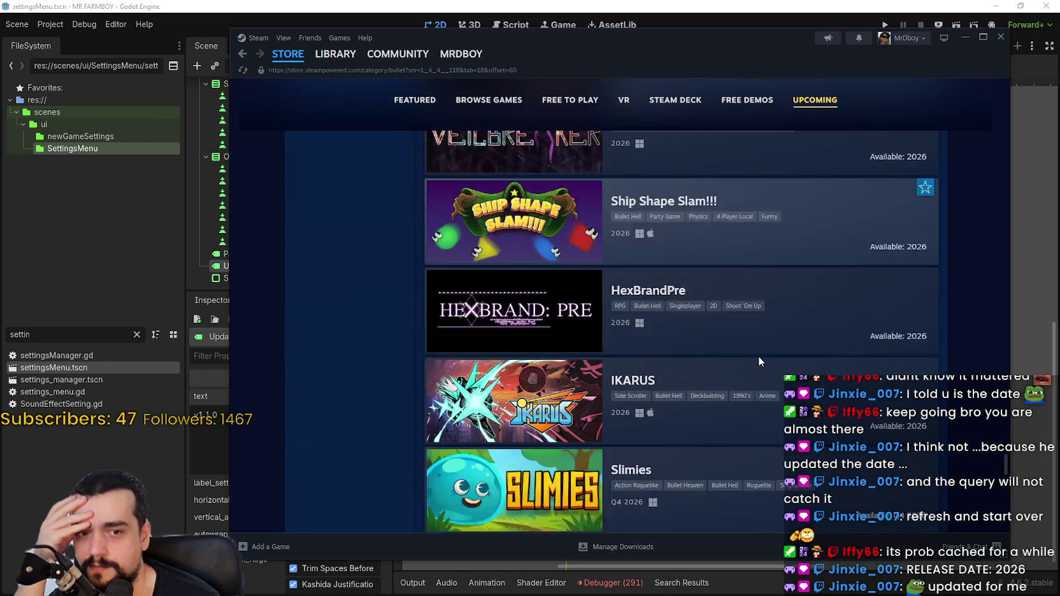
scroll(757, 360, down, 7)
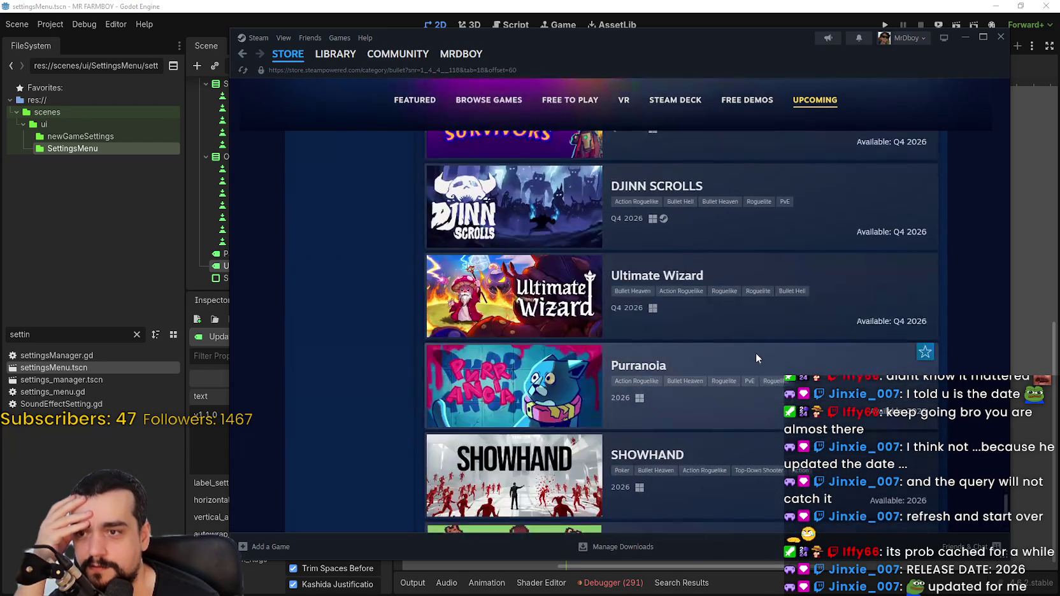
Step: Load more games past Mirage - Idle RPG, Shroomwood and Rune Craft
click(737, 350)
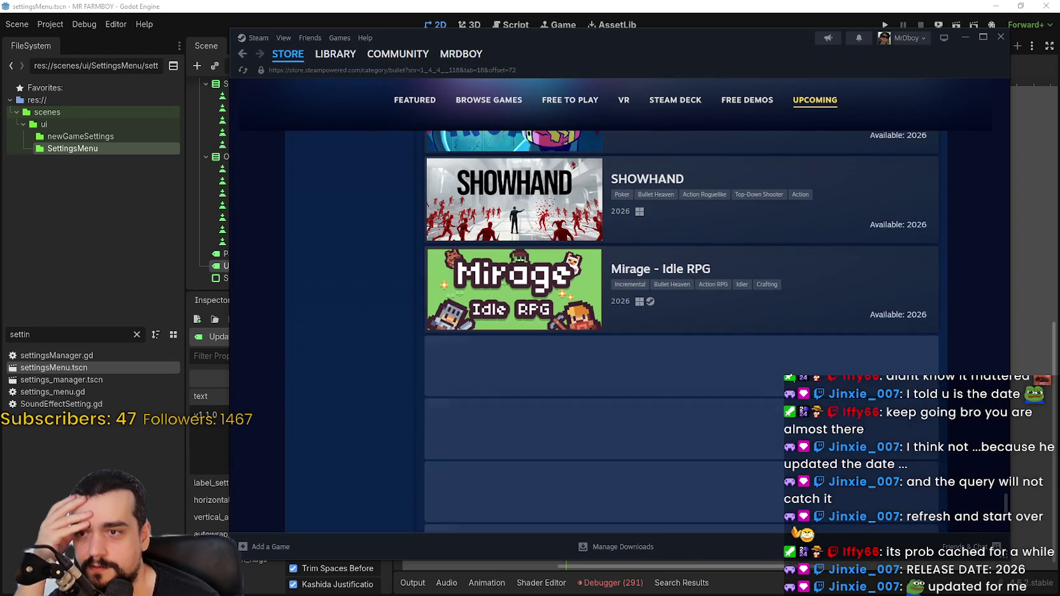
scroll(777, 370, down, 5)
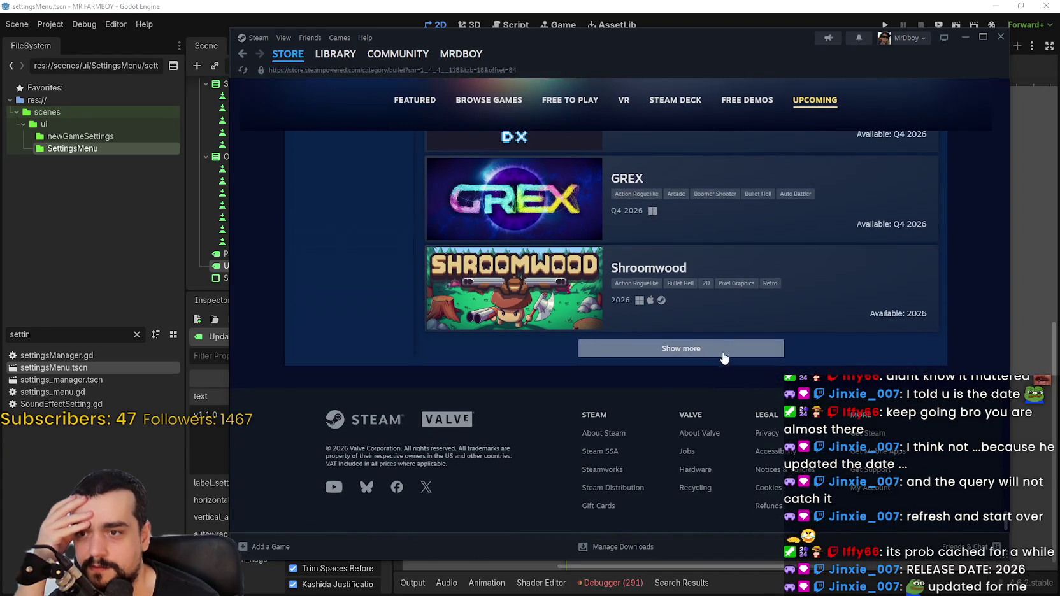
click(758, 349)
scroll(794, 389, down, 3)
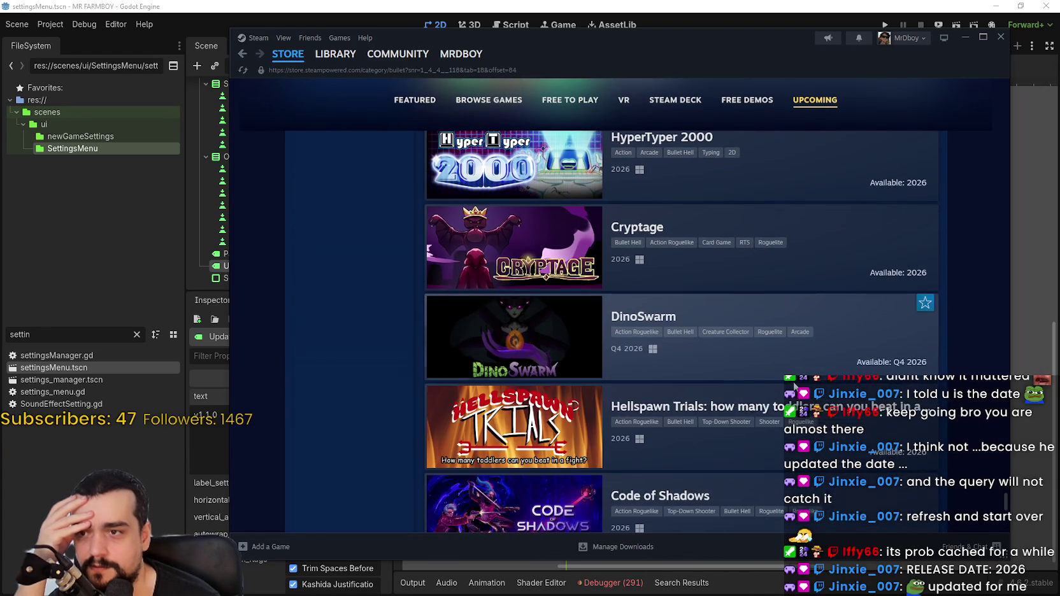
scroll(795, 385, down, 3)
scroll(794, 385, down, 3)
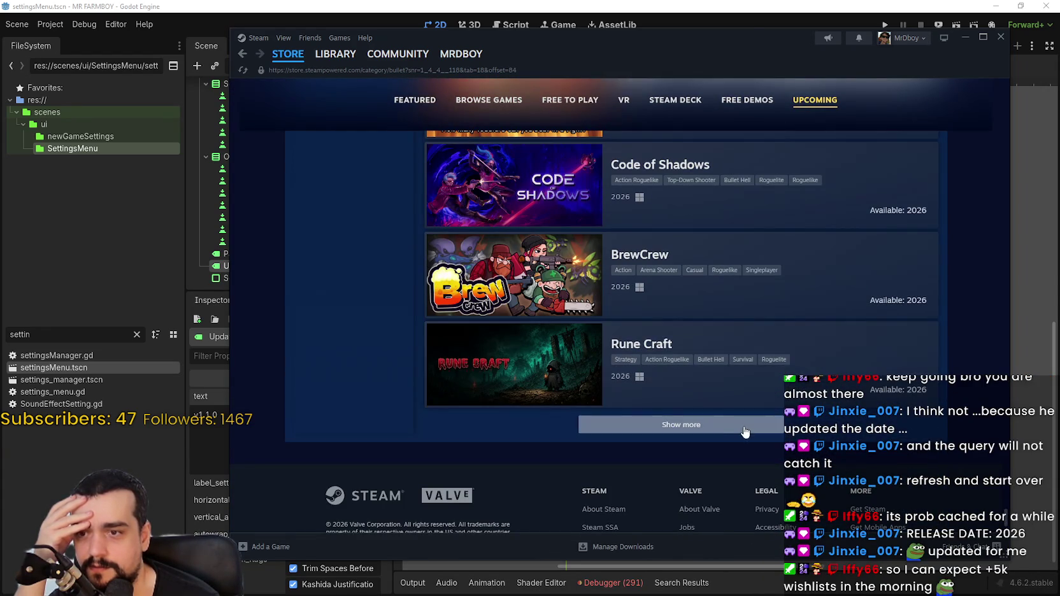
click(745, 428)
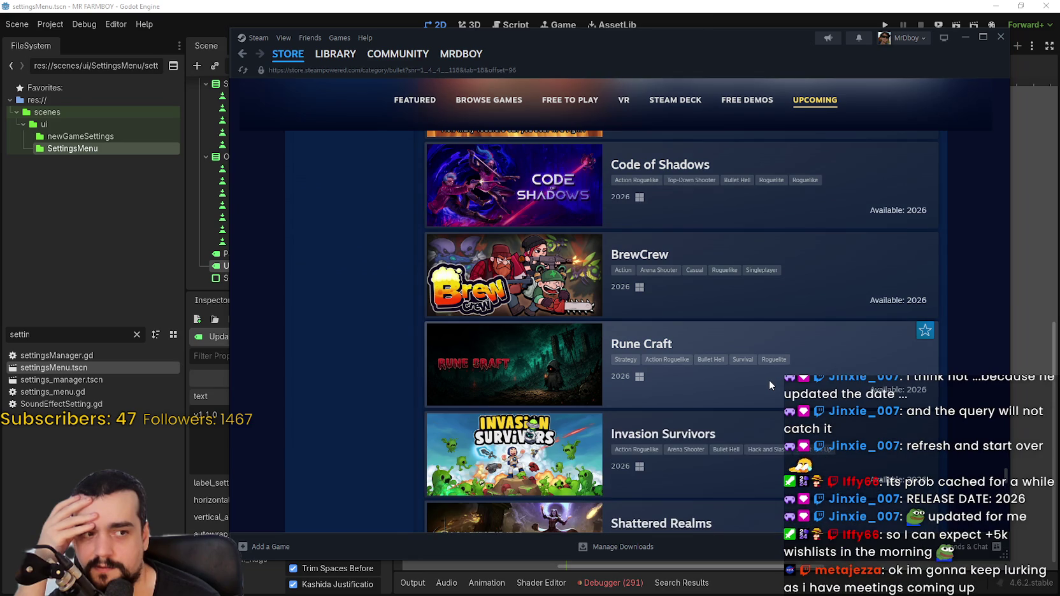
scroll(769, 379, down, 1)
scroll(769, 375, down, 10)
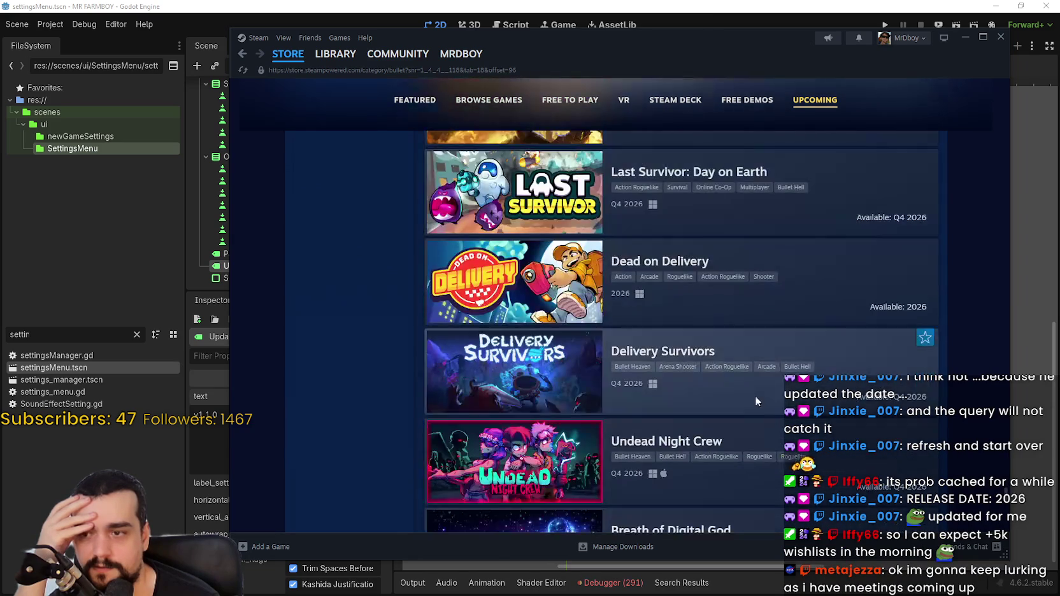
scroll(747, 429, down, 5)
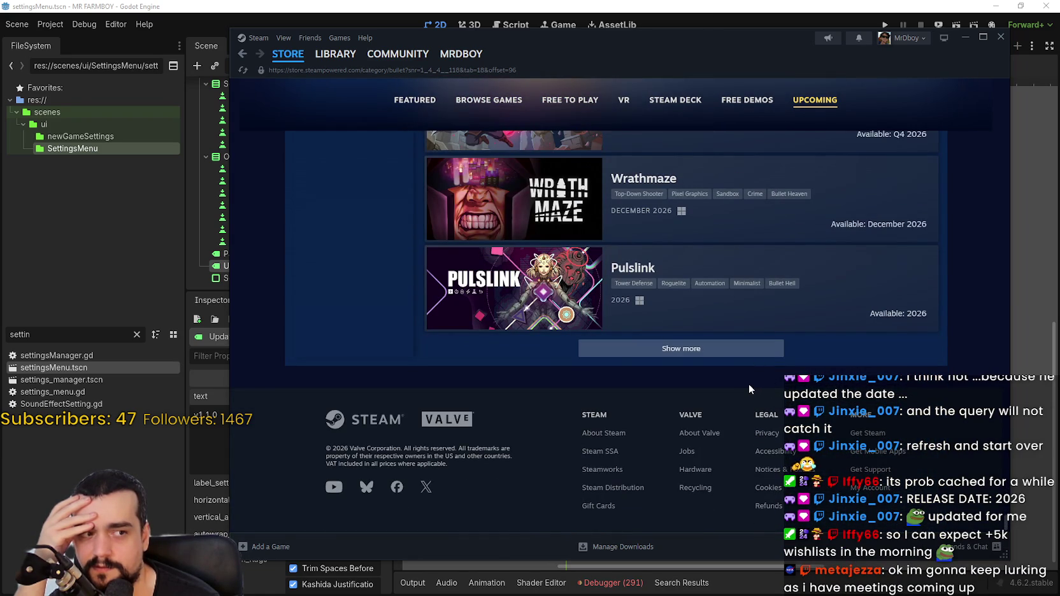
Step: Load further batches past Pulslink, Dynamite Dashers and the next group
click(686, 354)
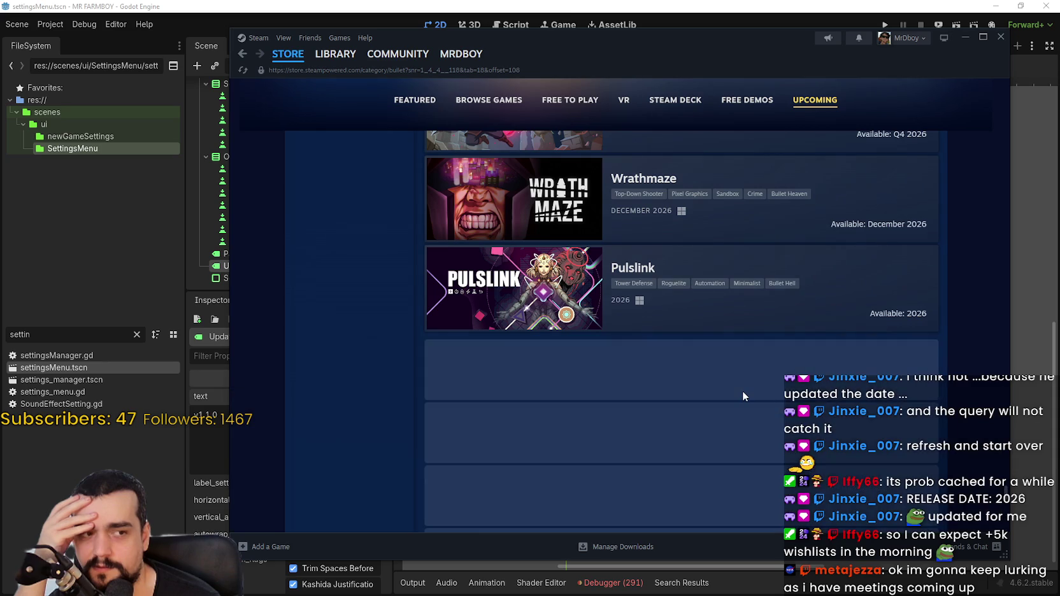
scroll(743, 390, down, 3)
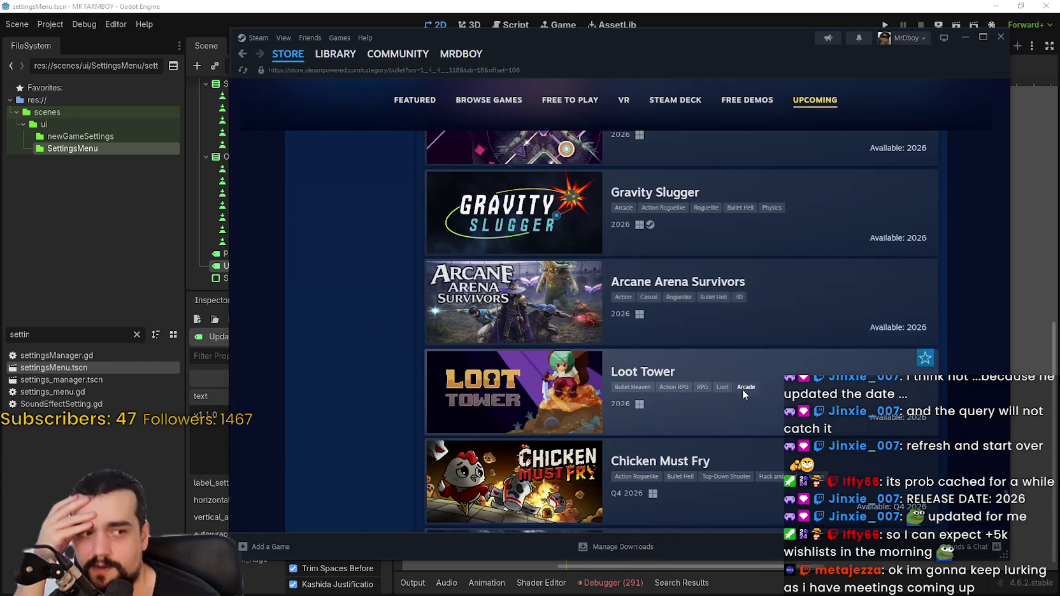
scroll(743, 389, down, 7)
scroll(739, 395, down, 3)
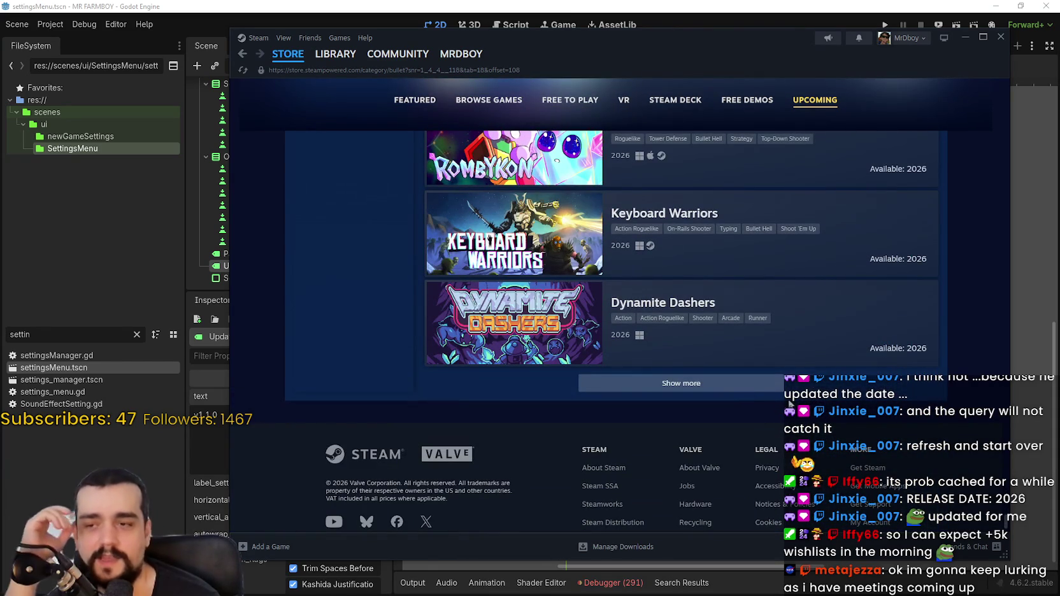
click(776, 385)
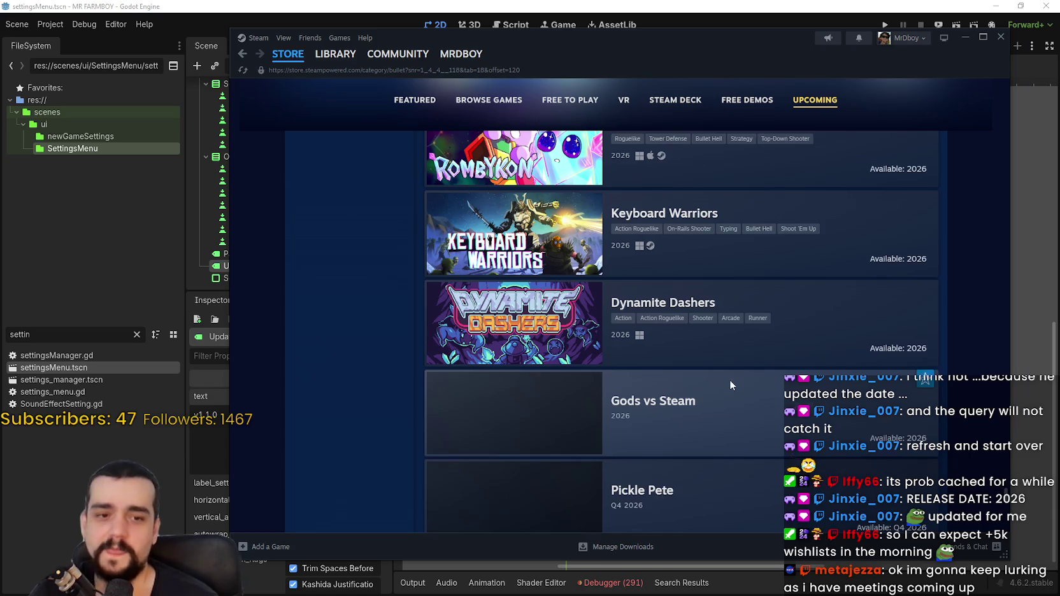
scroll(731, 385, down, 3)
scroll(780, 393, down, 8)
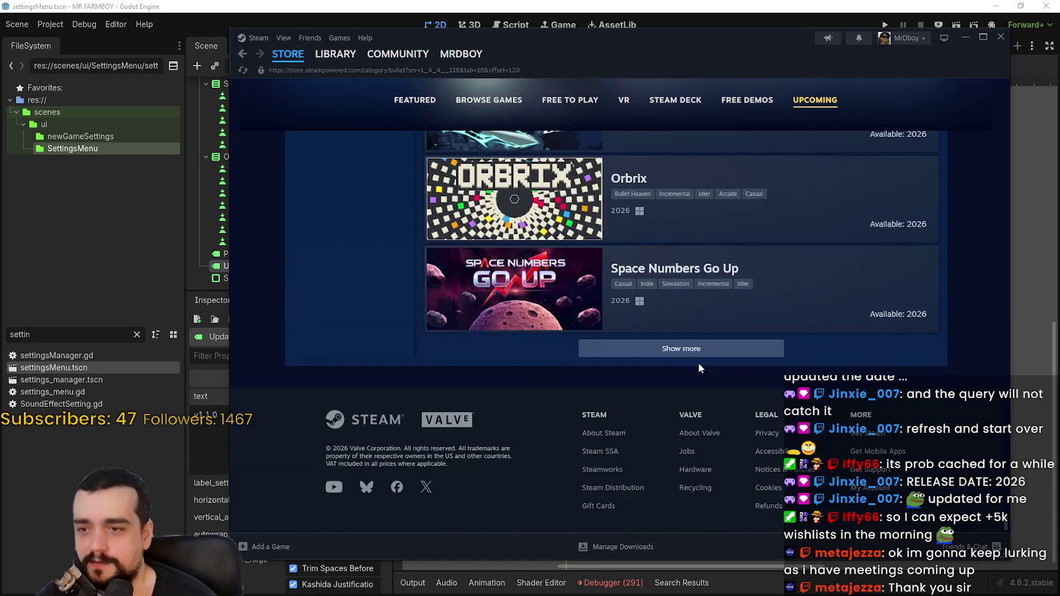
click(702, 355)
scroll(756, 372, down, 2)
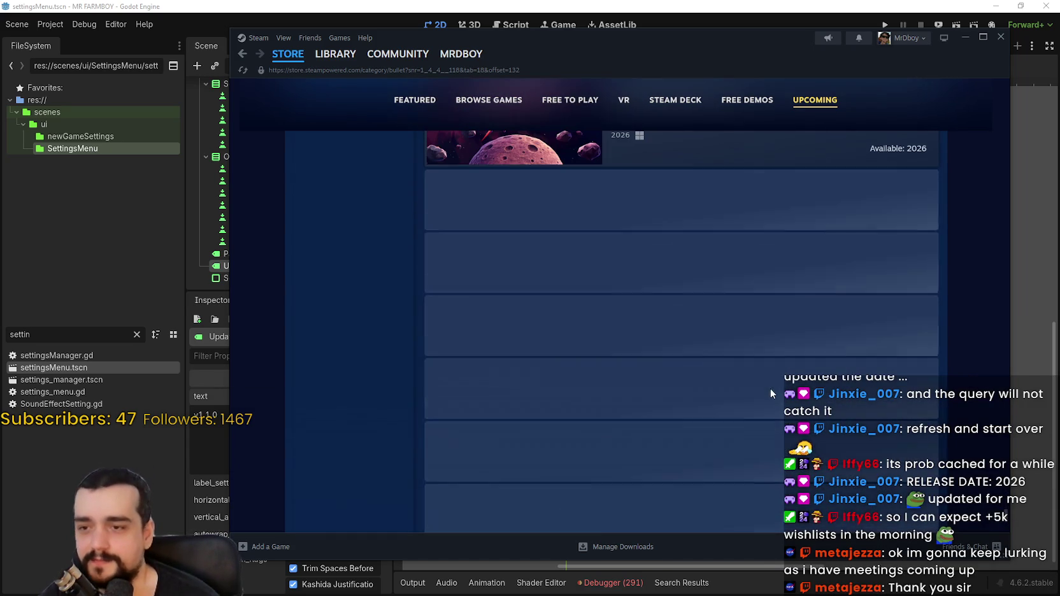
scroll(763, 378, down, 3)
scroll(752, 371, down, 1)
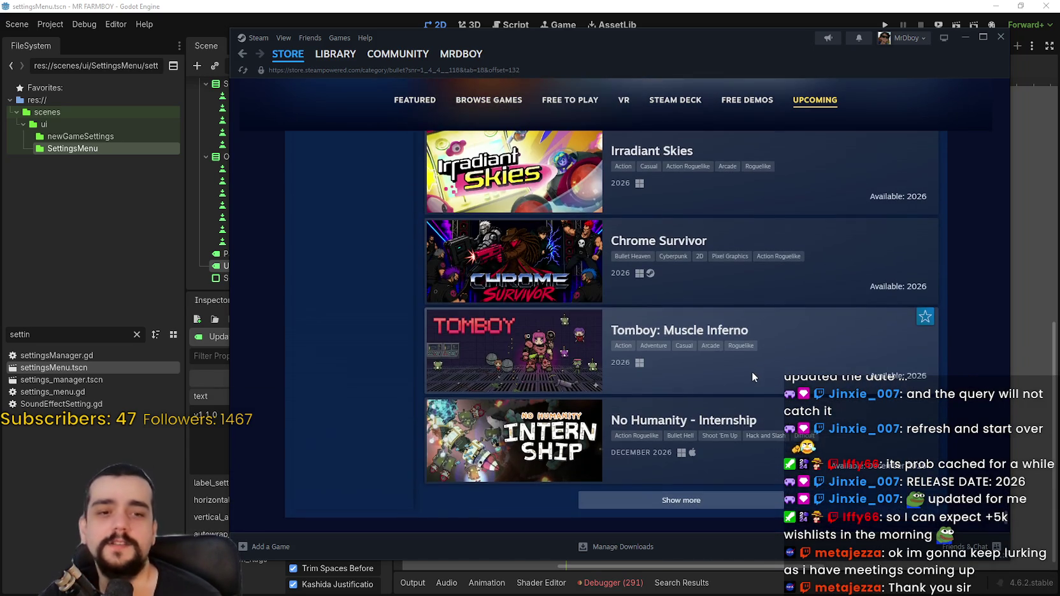
scroll(755, 389, down, 2)
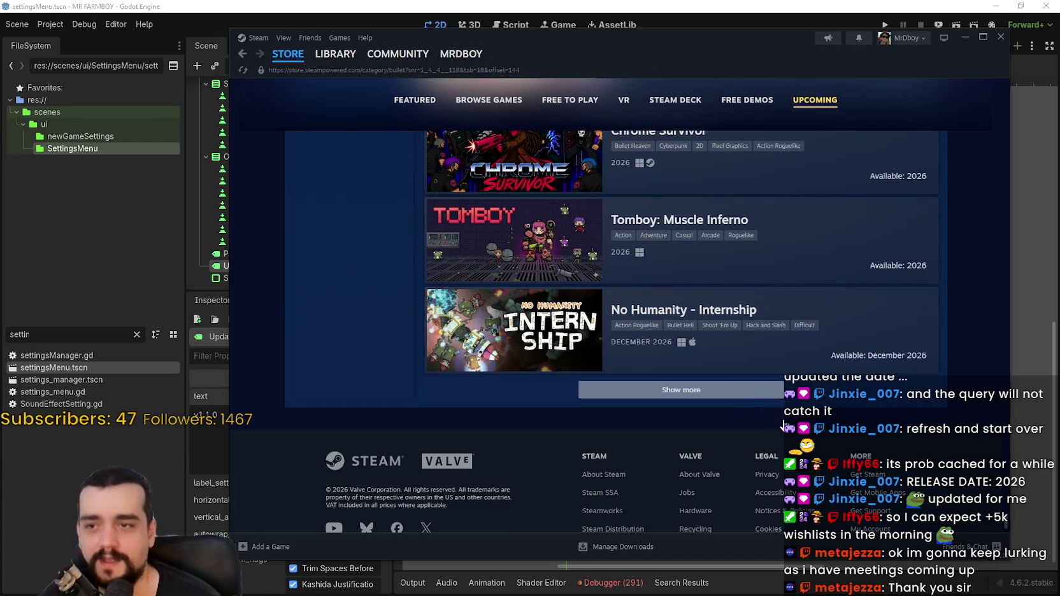
Step: Load two more batches of upcoming games into the list
click(765, 391)
scroll(758, 413, down, 2)
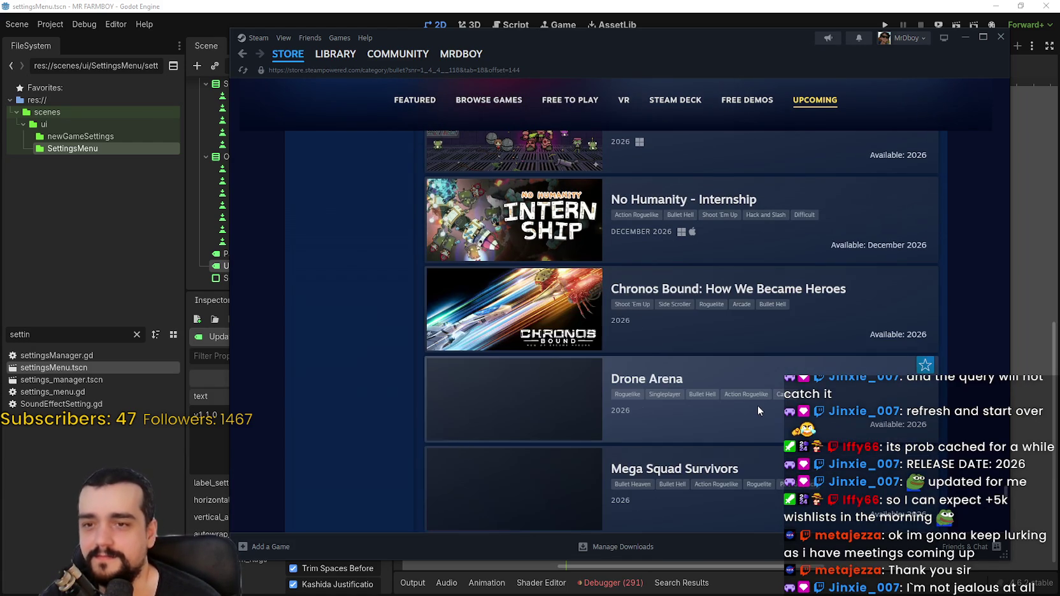
scroll(758, 411, down, 5)
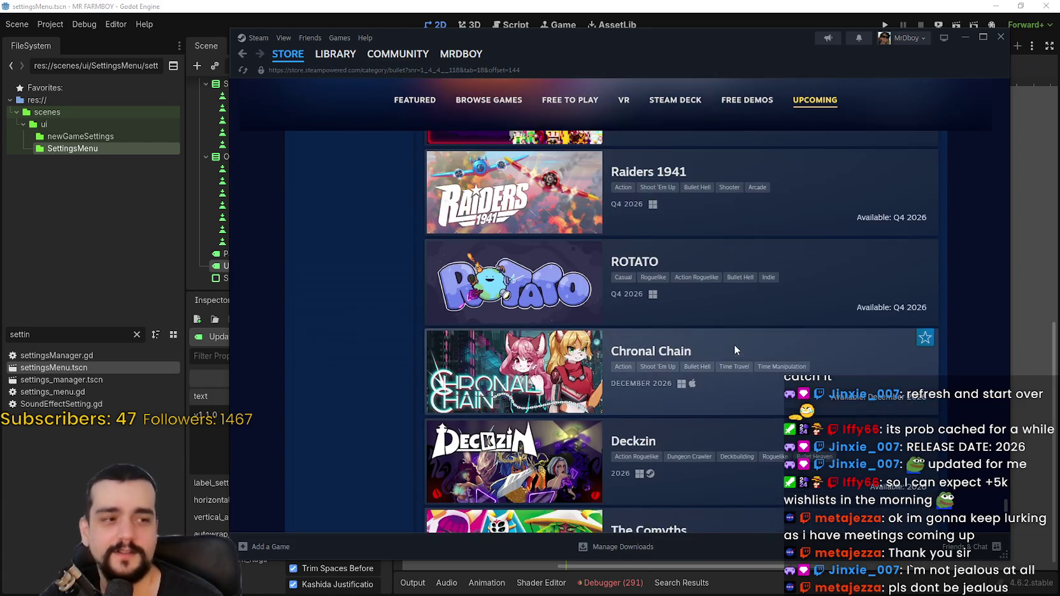
scroll(734, 354, down, 4)
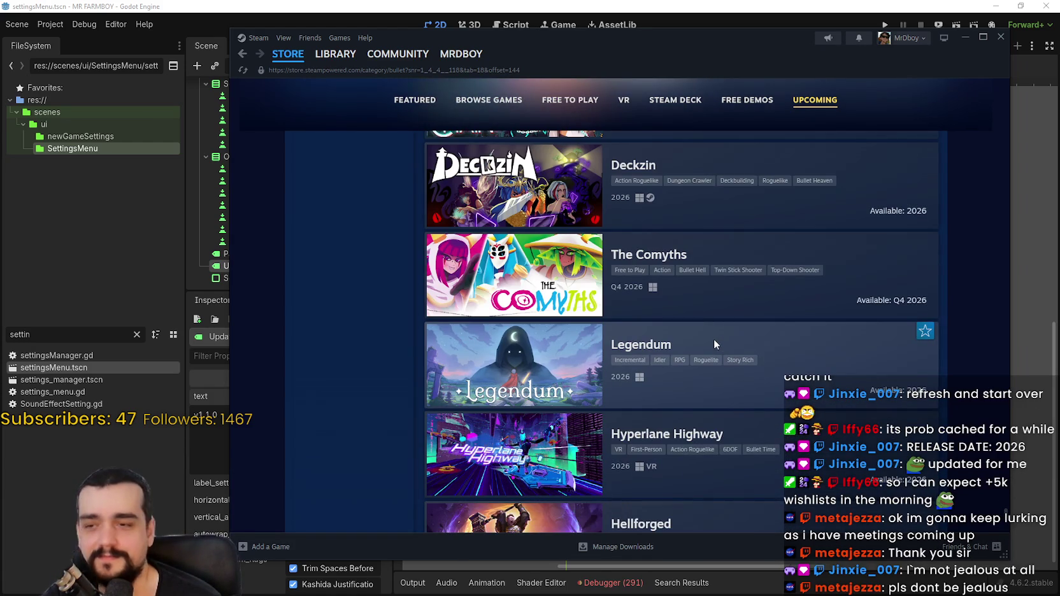
scroll(714, 338, down, 4)
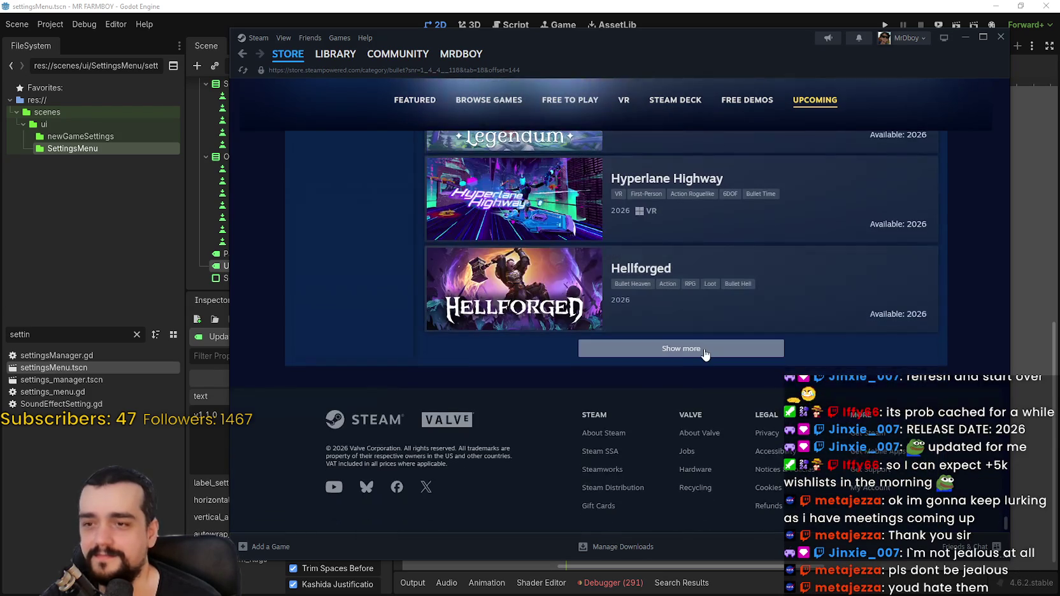
click(703, 346)
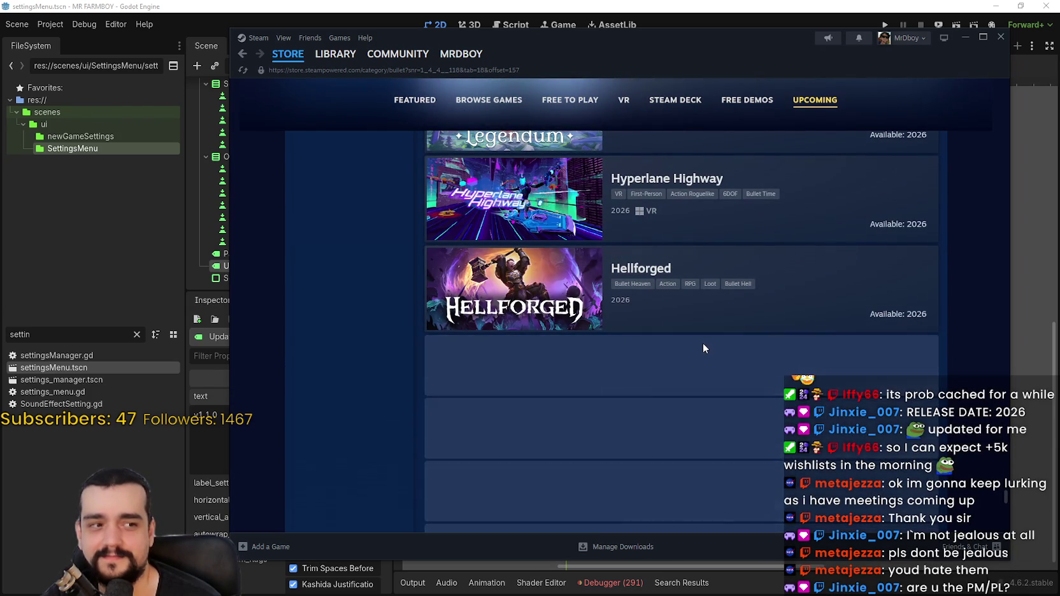
scroll(703, 347, down, 3)
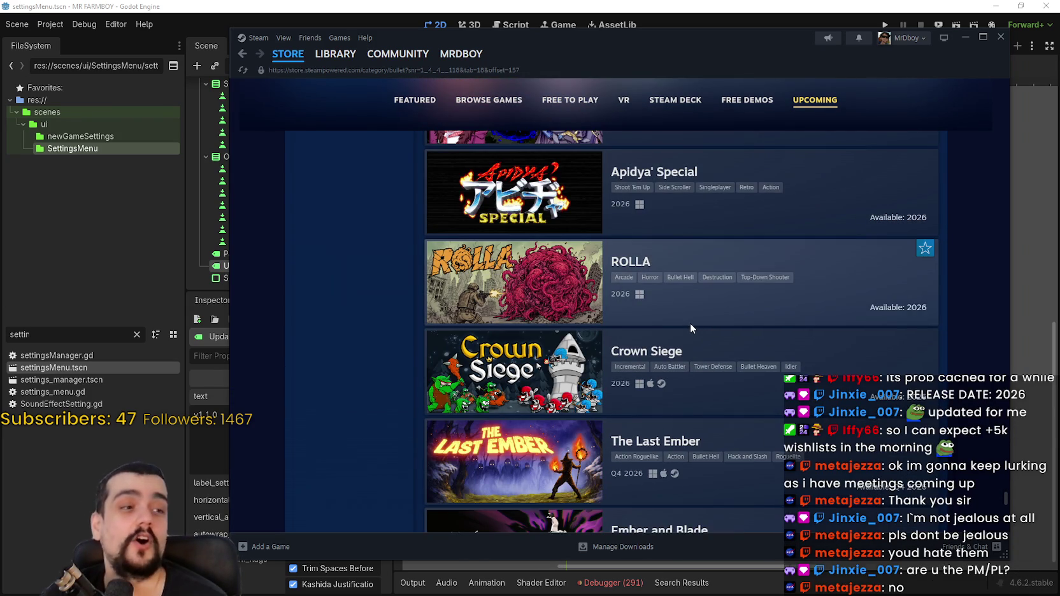
scroll(681, 322, down, 10)
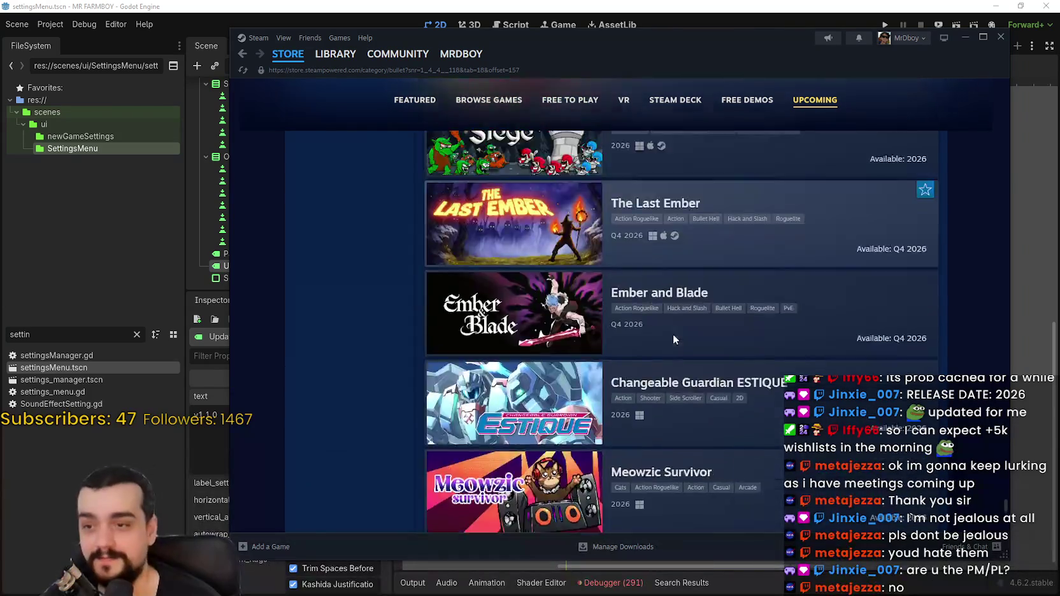
scroll(715, 409, down, 1)
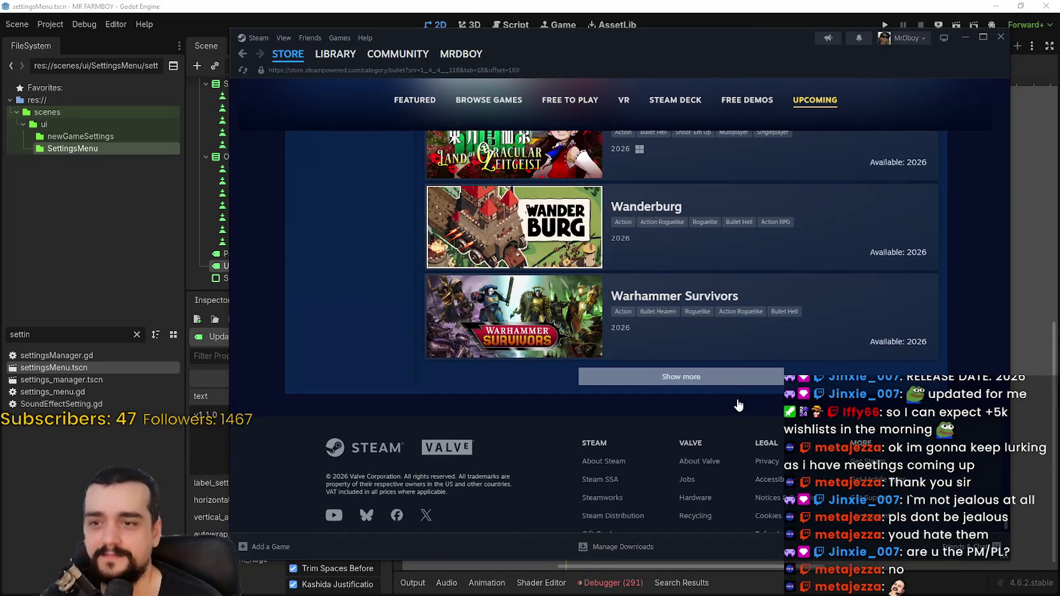
Step: Load a final batch reaching It's About Pirates, Build A Bot and Cryoborn
click(731, 395)
scroll(731, 364, down, 12)
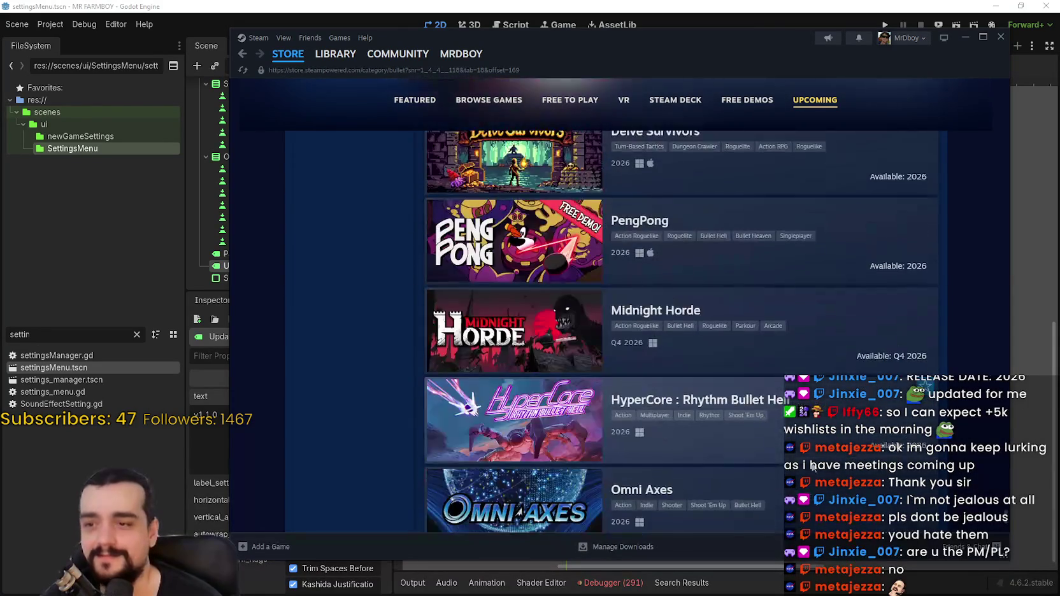
scroll(811, 465, down, 4)
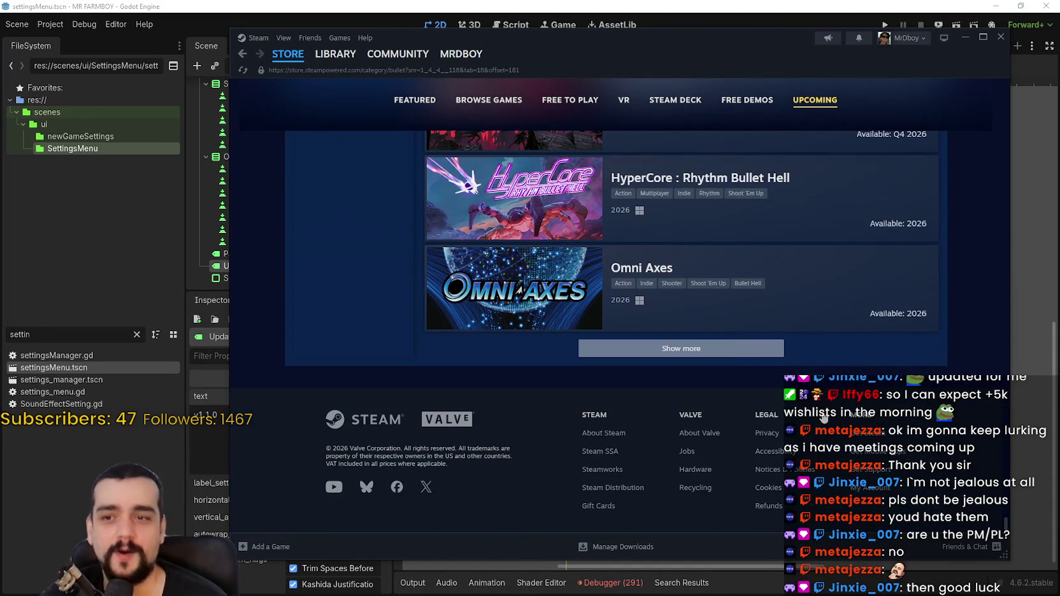
scroll(762, 406, down, 4)
scroll(763, 406, down, 6)
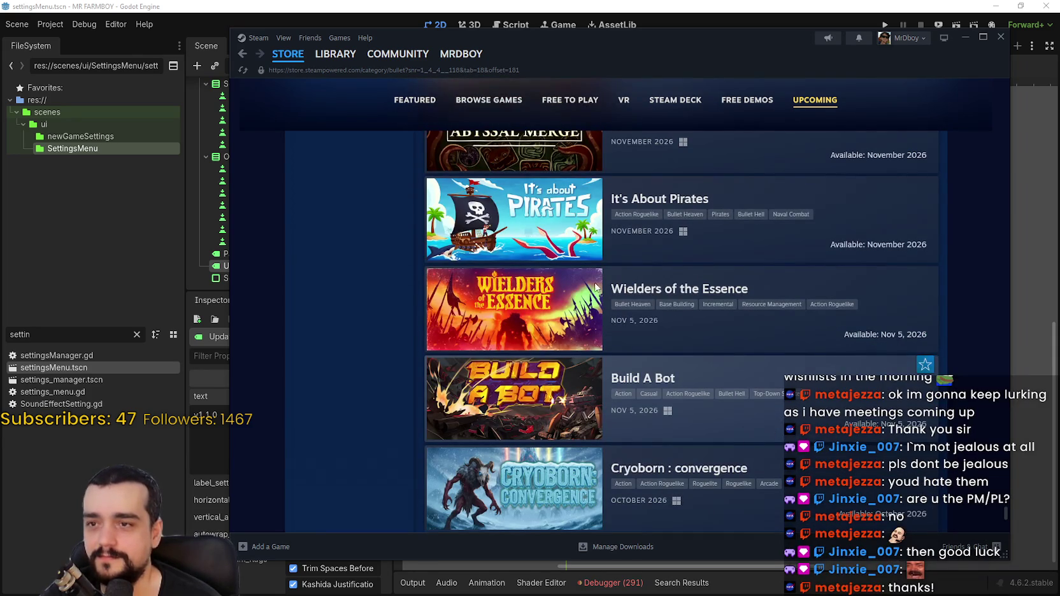
Step: Load more upcoming games below Dark Thoughts
mouse_move(495, 236)
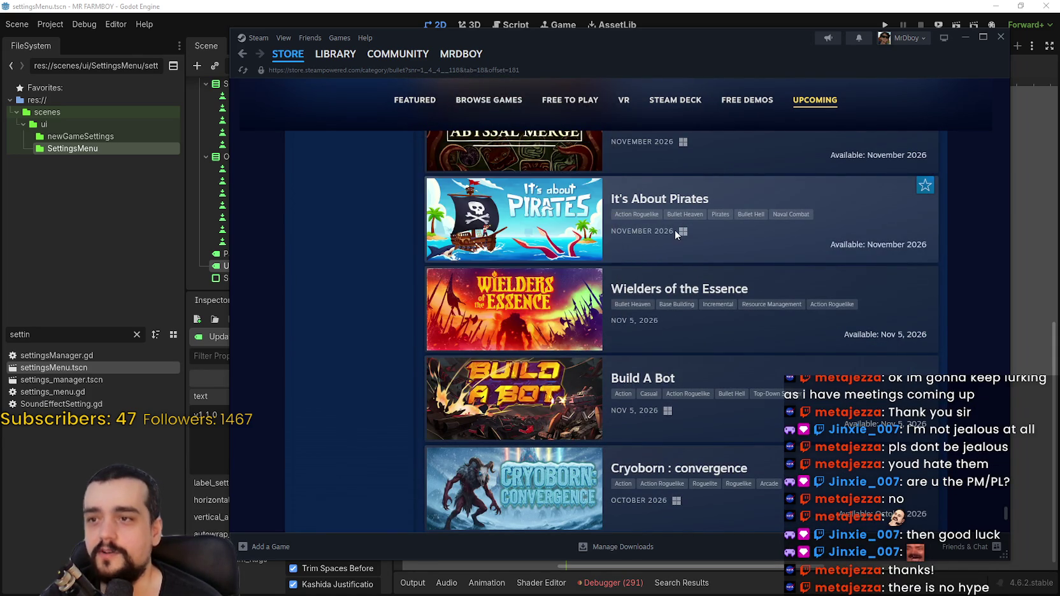
mouse_move(534, 251)
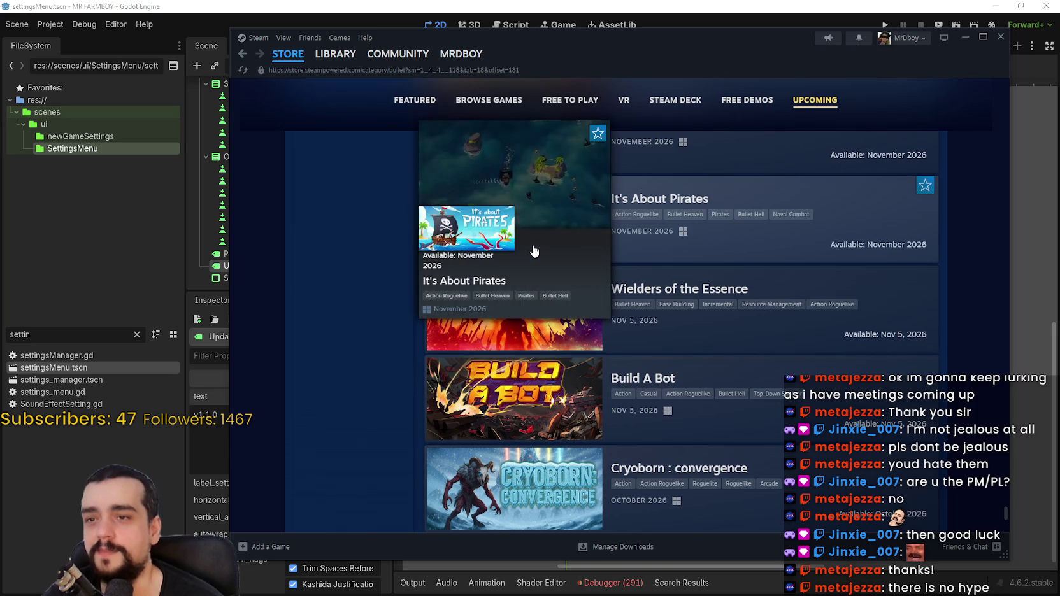
scroll(539, 249, down, 6)
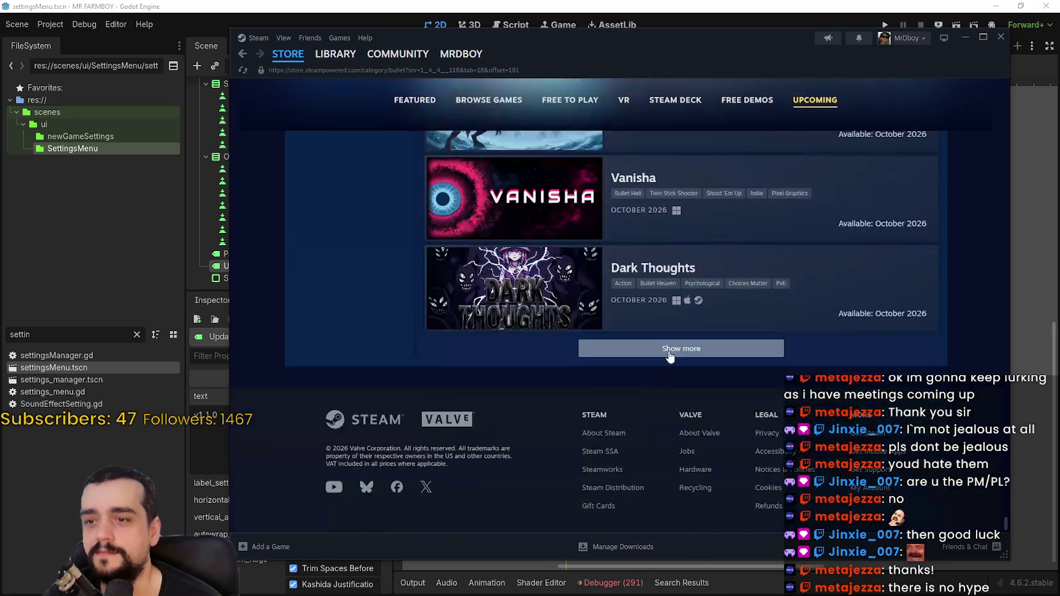
click(688, 348)
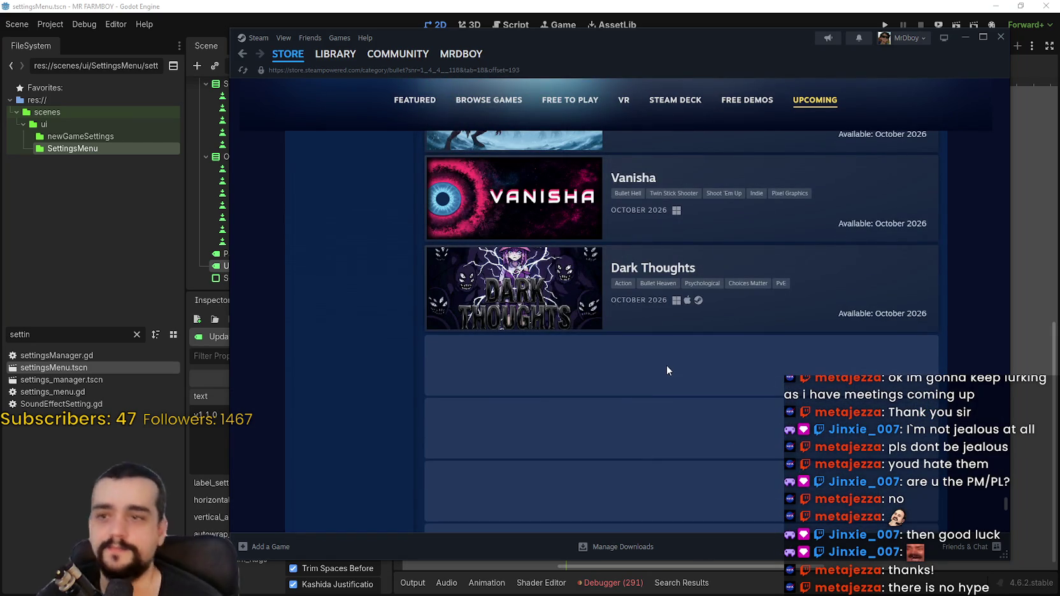
scroll(652, 371, down, 1)
scroll(644, 372, down, 3)
scroll(648, 369, up, 2)
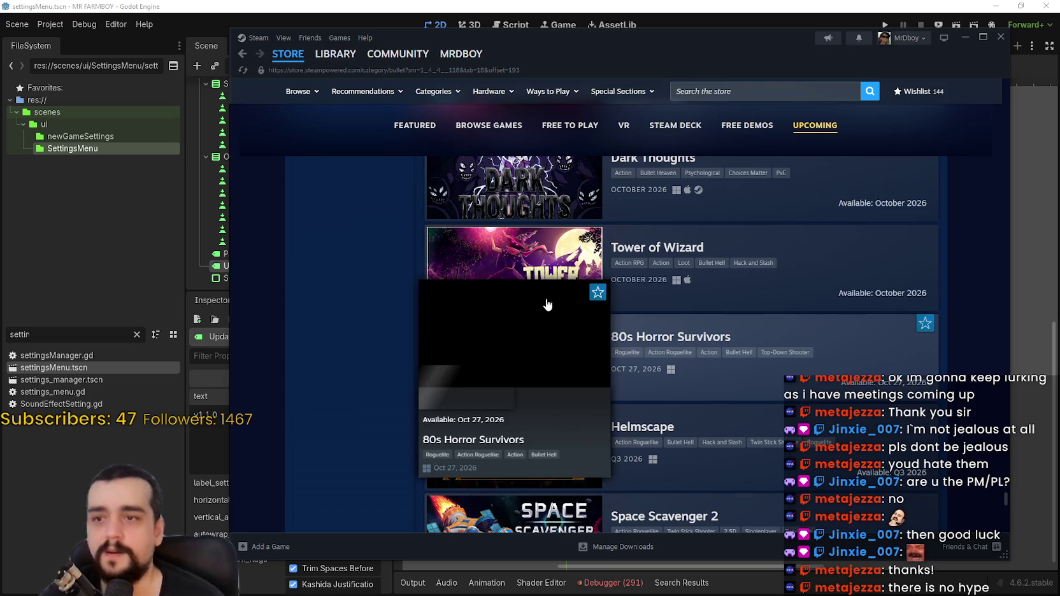
mouse_move(508, 271)
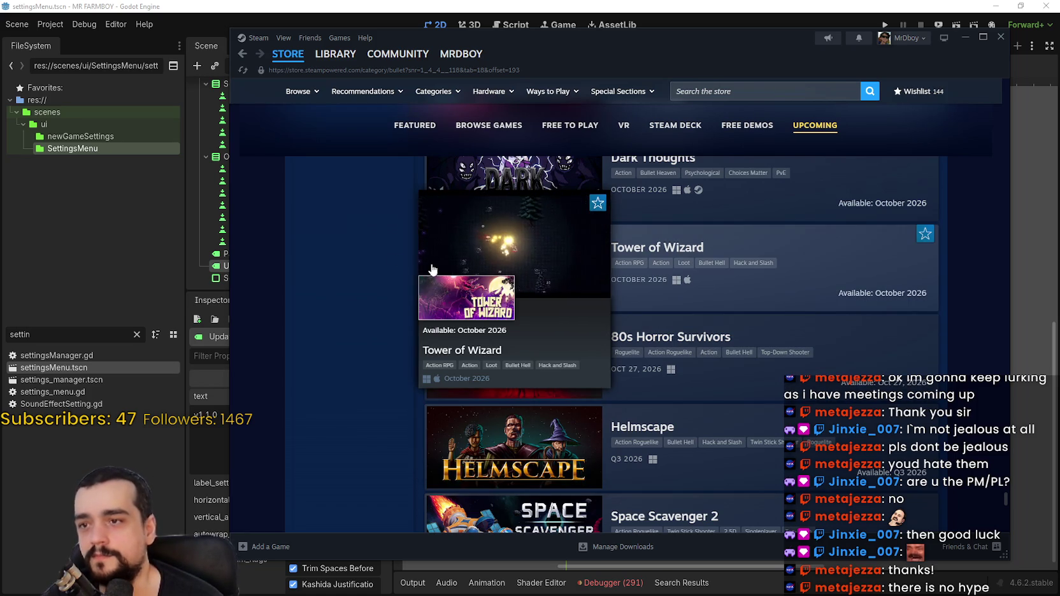
scroll(377, 255, down, 10)
scroll(379, 258, down, 2)
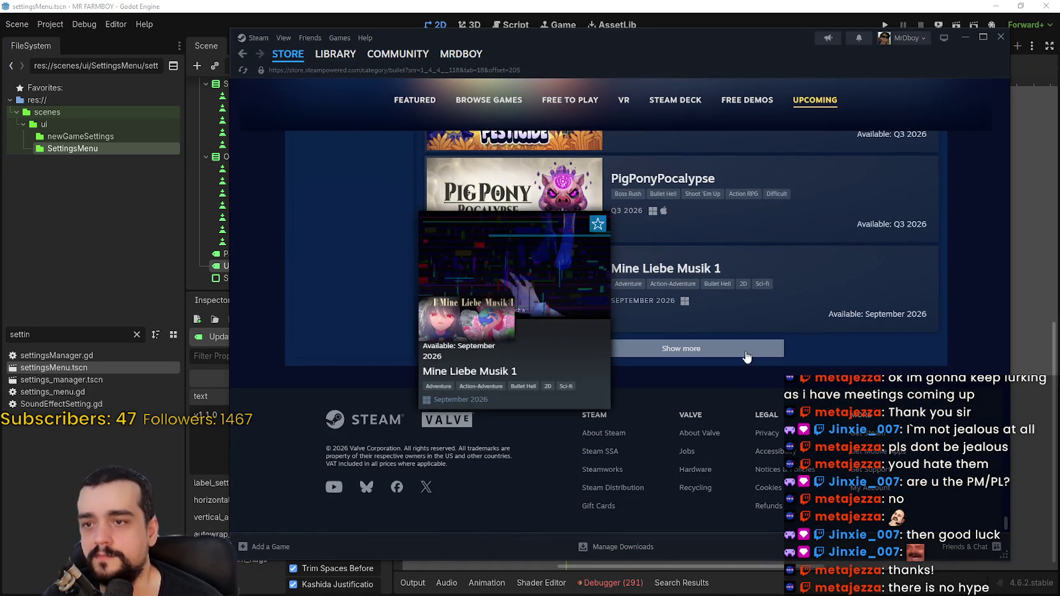
Step: Load further games below Mine Liebe Musik 1 and Fish Slayer
click(769, 352)
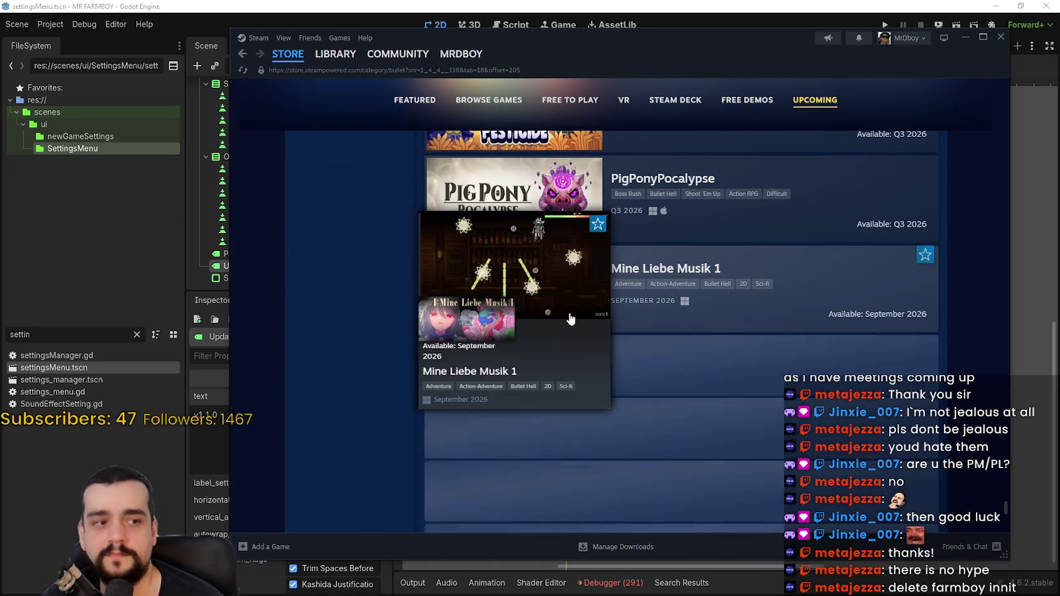
scroll(448, 319, down, 10)
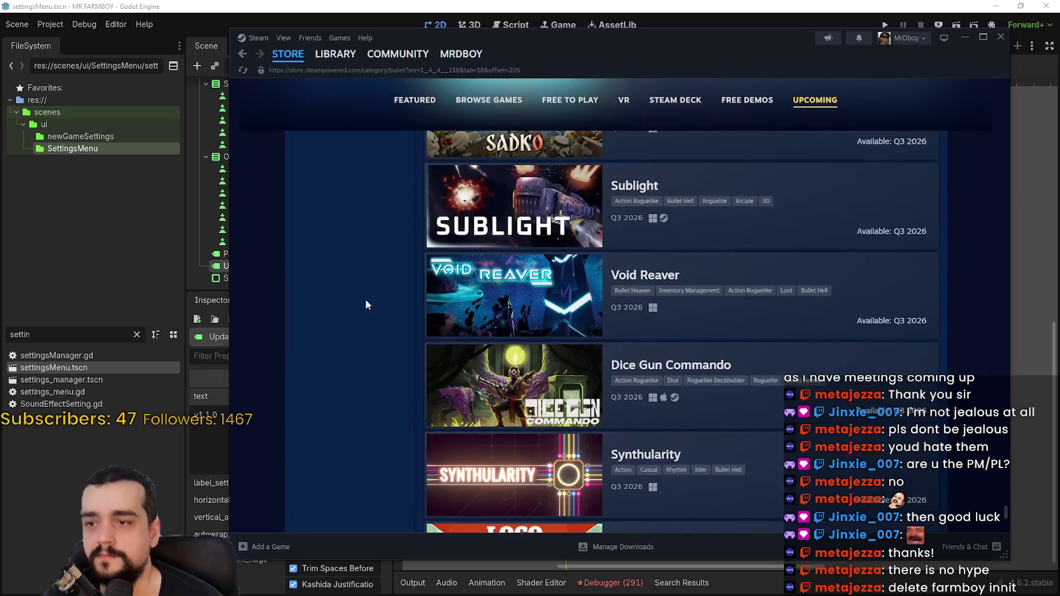
scroll(375, 297, down, 2)
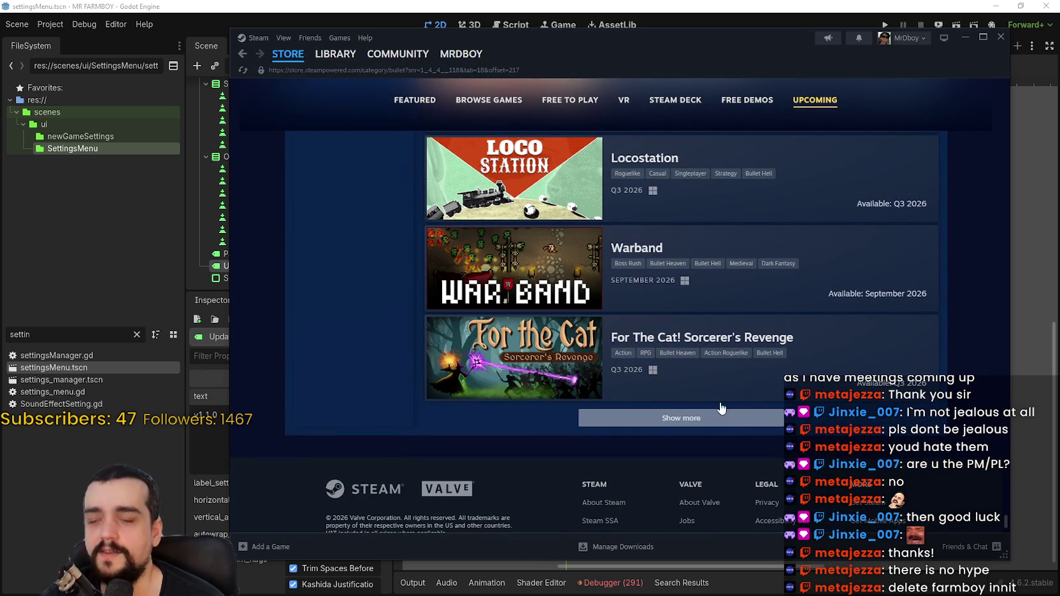
scroll(836, 352, down, 4)
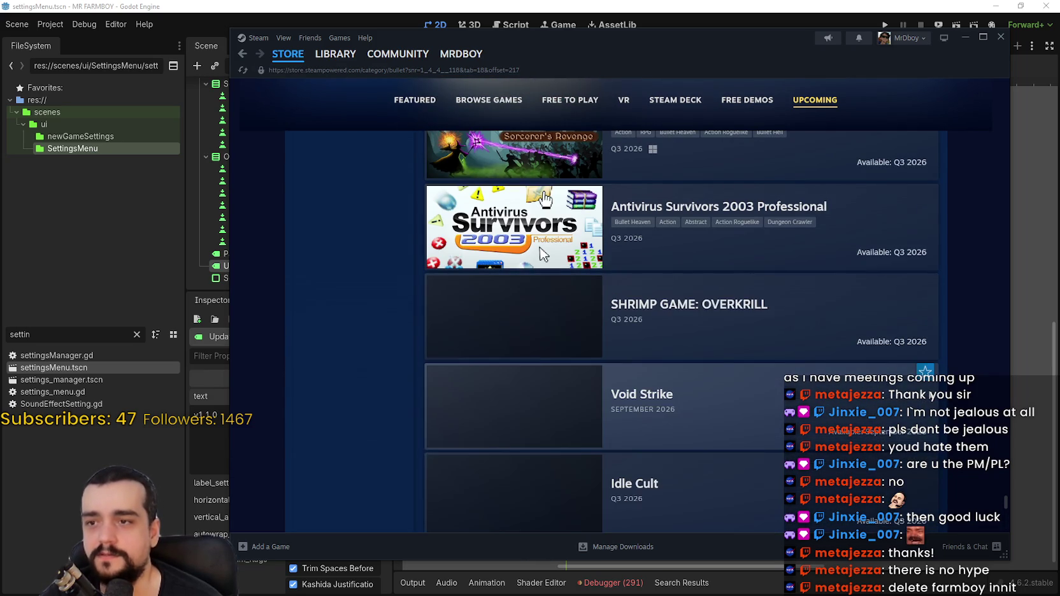
scroll(955, 358, down, 15)
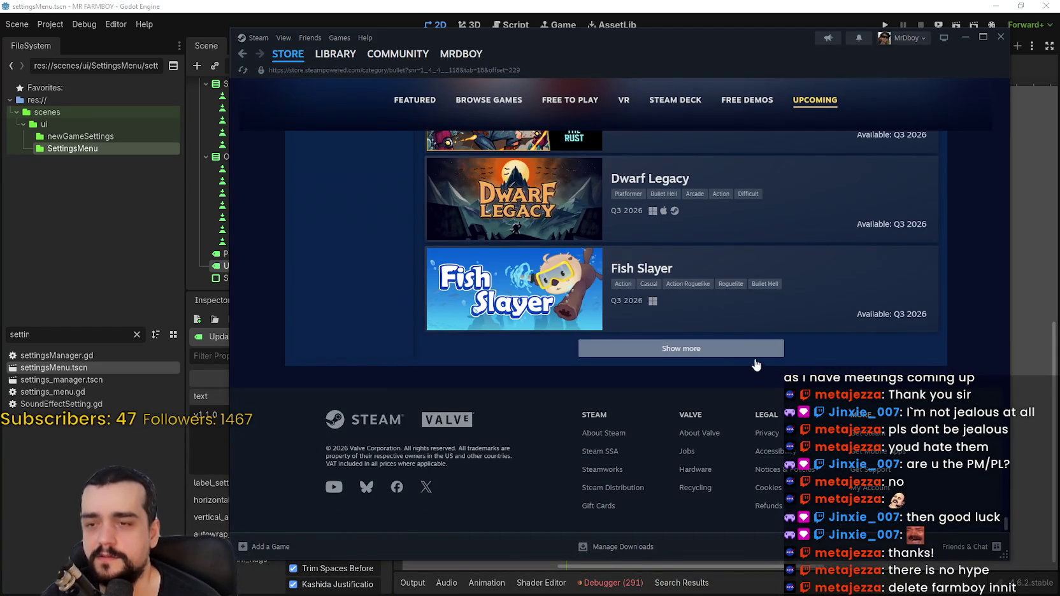
click(756, 361)
scroll(777, 352, down, 6)
scroll(923, 451, down, 7)
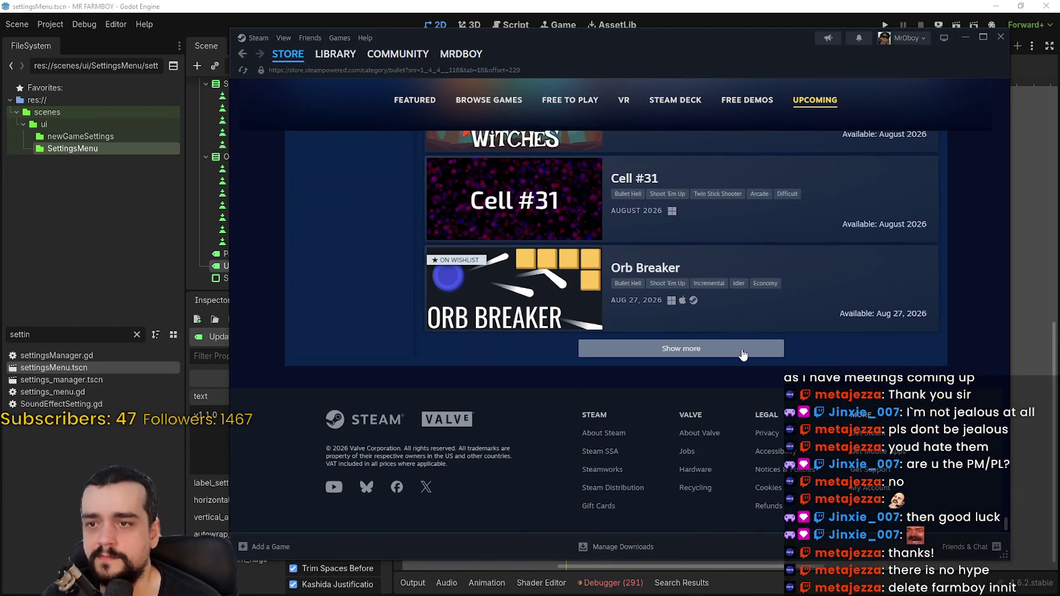
scroll(953, 414, up, 8)
scroll(950, 434, down, 6)
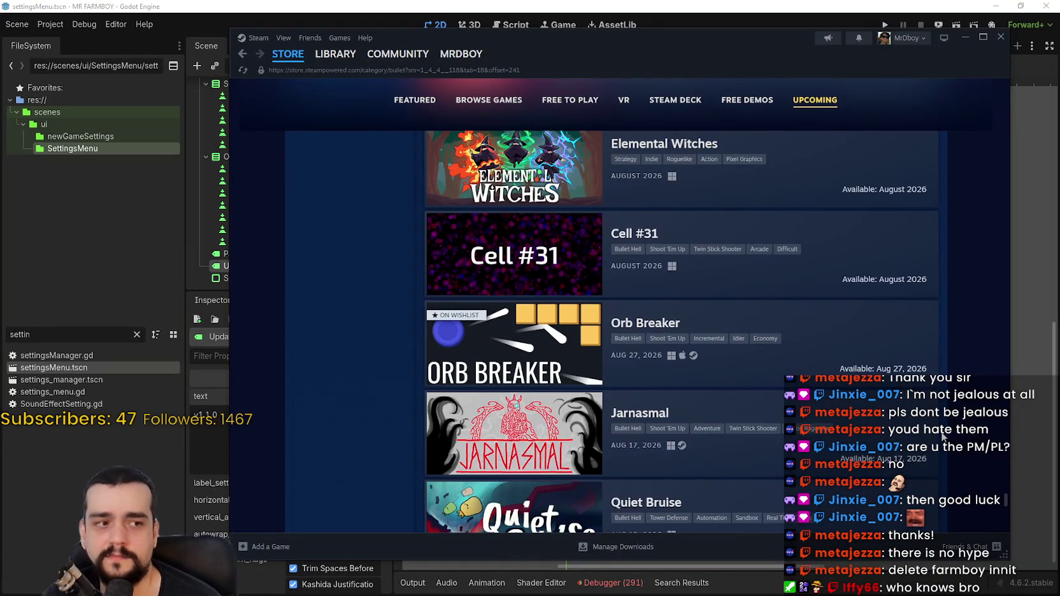
scroll(944, 436, down, 14)
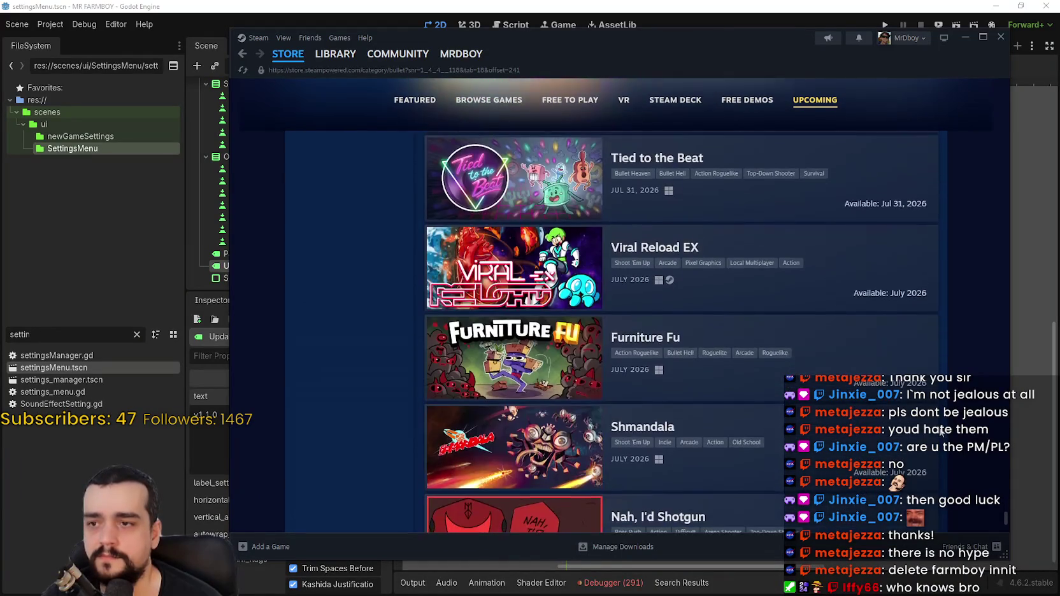
scroll(941, 432, down, 4)
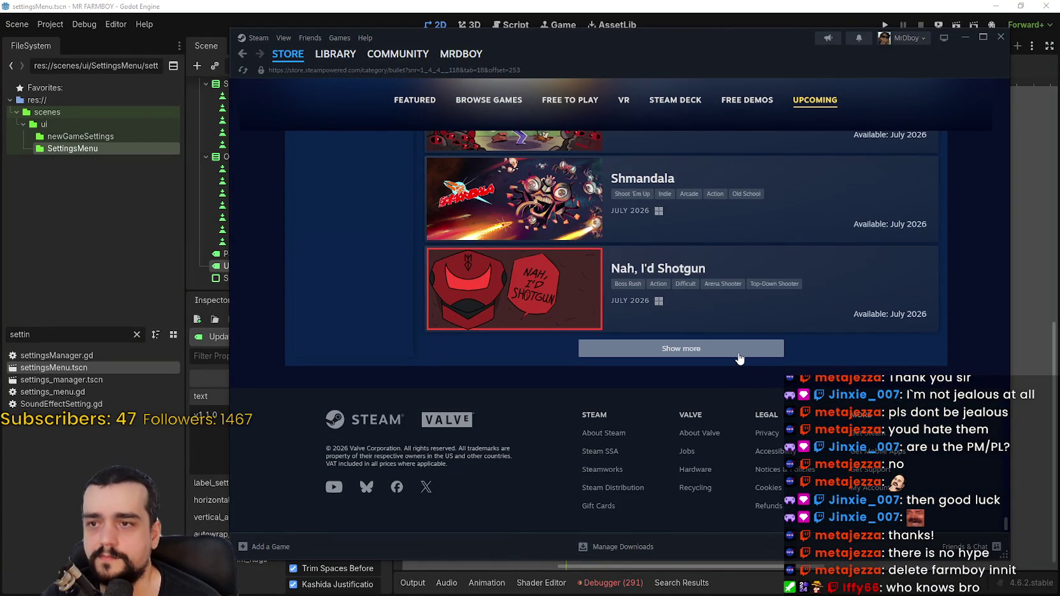
Step: Load two more batches of upcoming games and scroll through them
click(740, 357)
scroll(884, 413, down, 4)
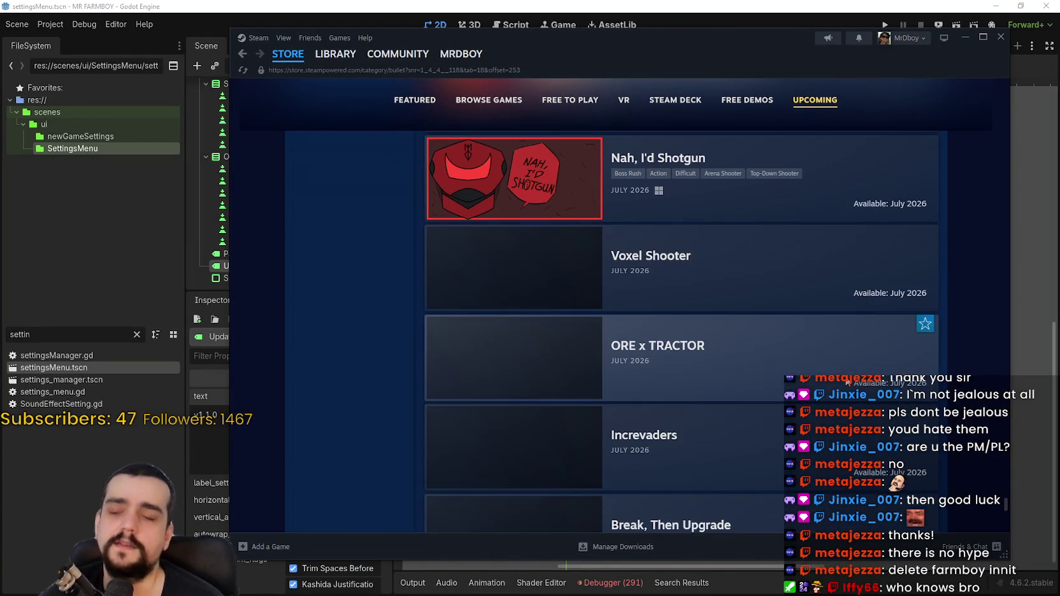
scroll(886, 411, up, 2)
scroll(866, 413, down, 7)
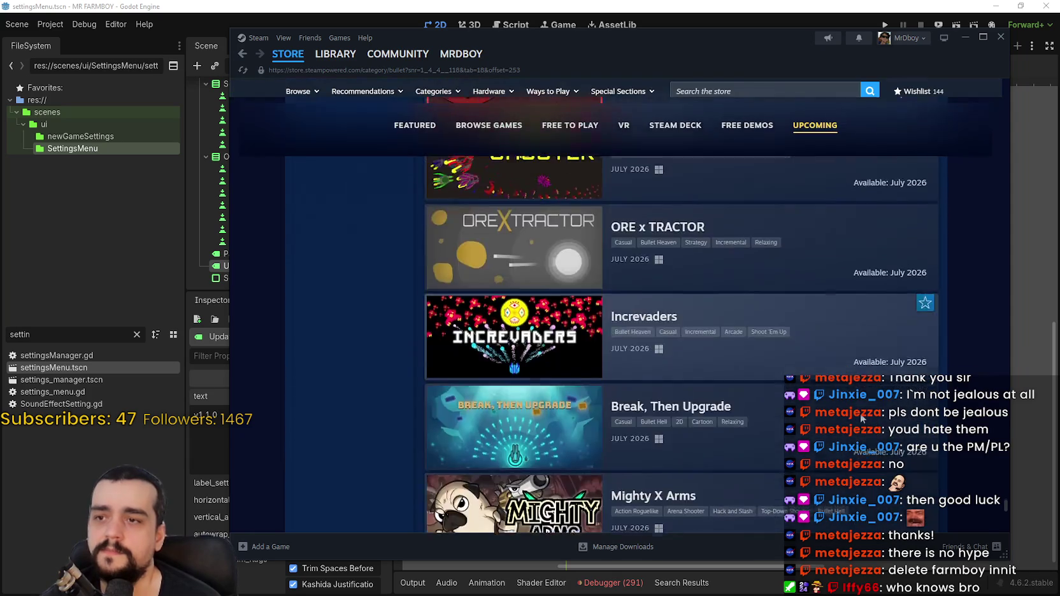
scroll(851, 416, down, 7)
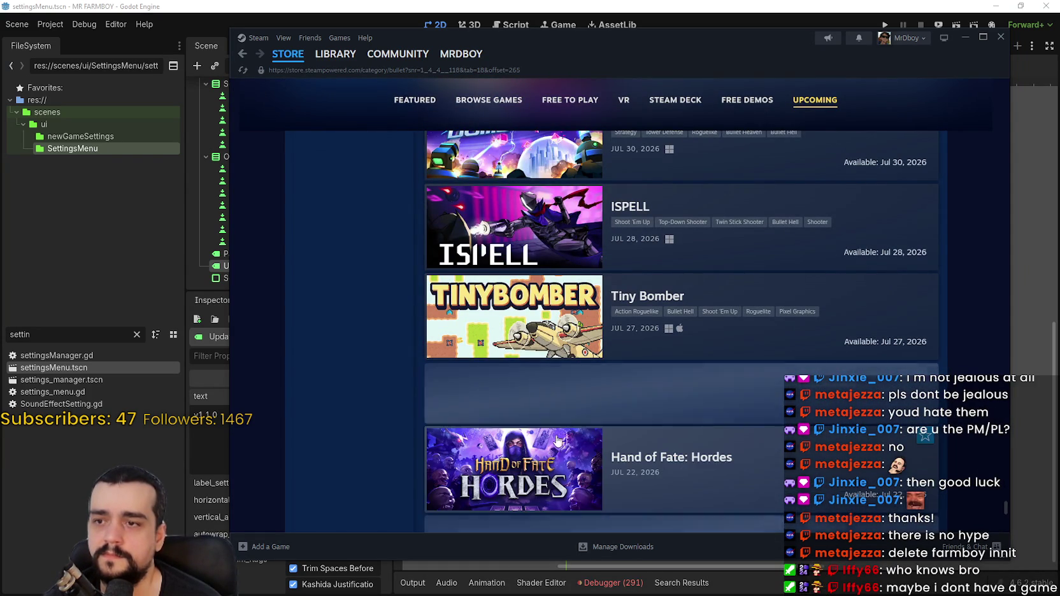
scroll(550, 425, down, 3)
scroll(434, 411, down, 4)
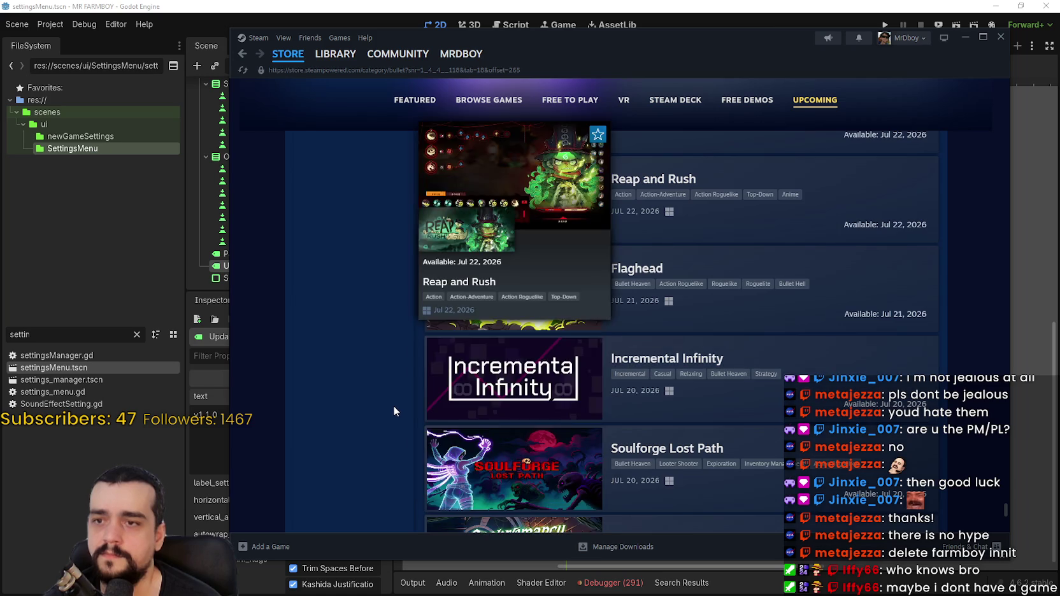
scroll(393, 405, down, 10)
scroll(396, 403, down, 2)
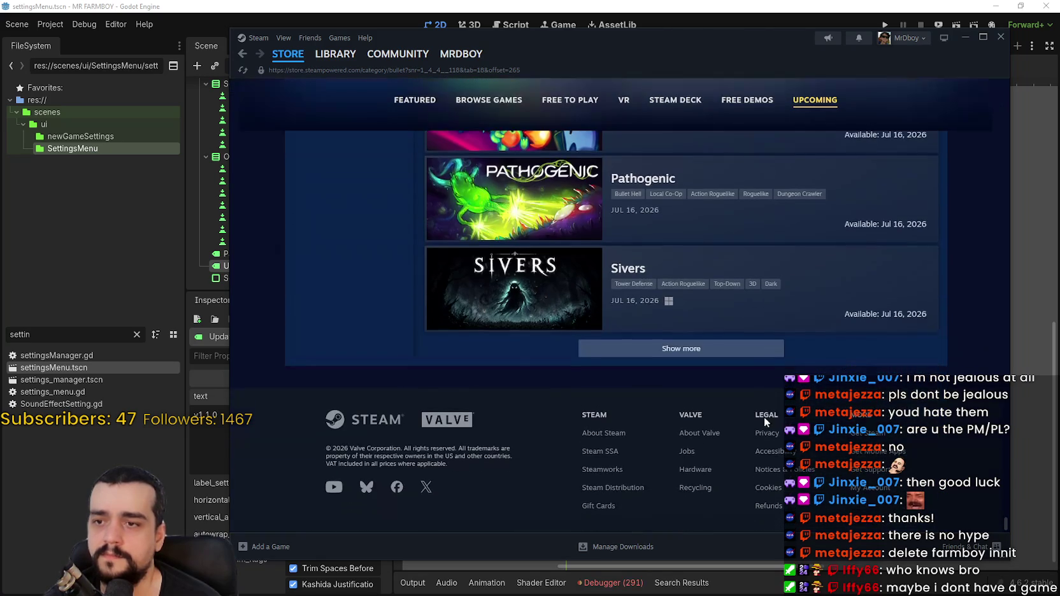
click(756, 359)
scroll(397, 377, down, 3)
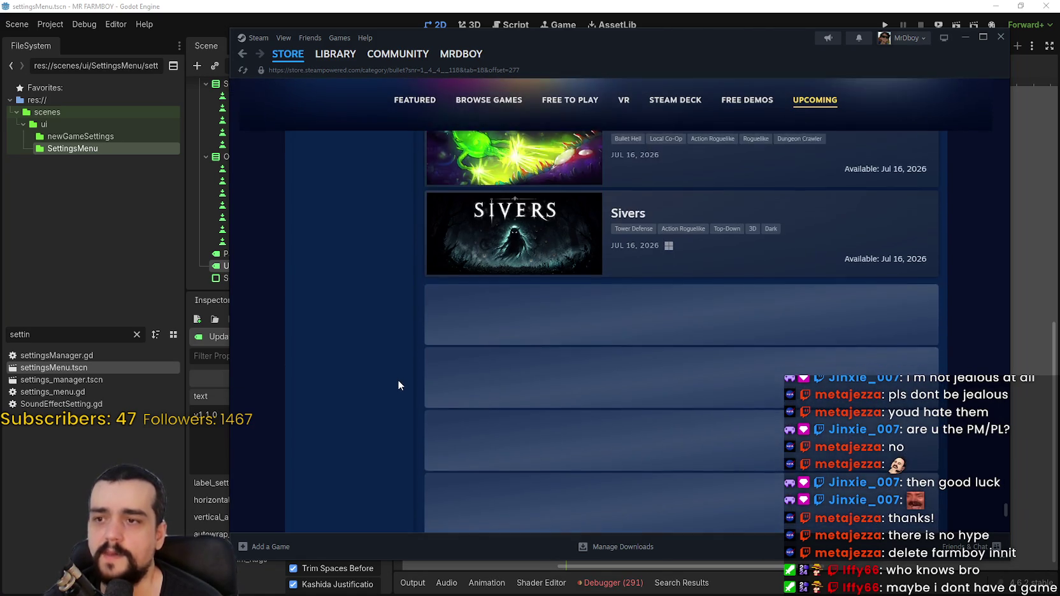
scroll(388, 380, down, 8)
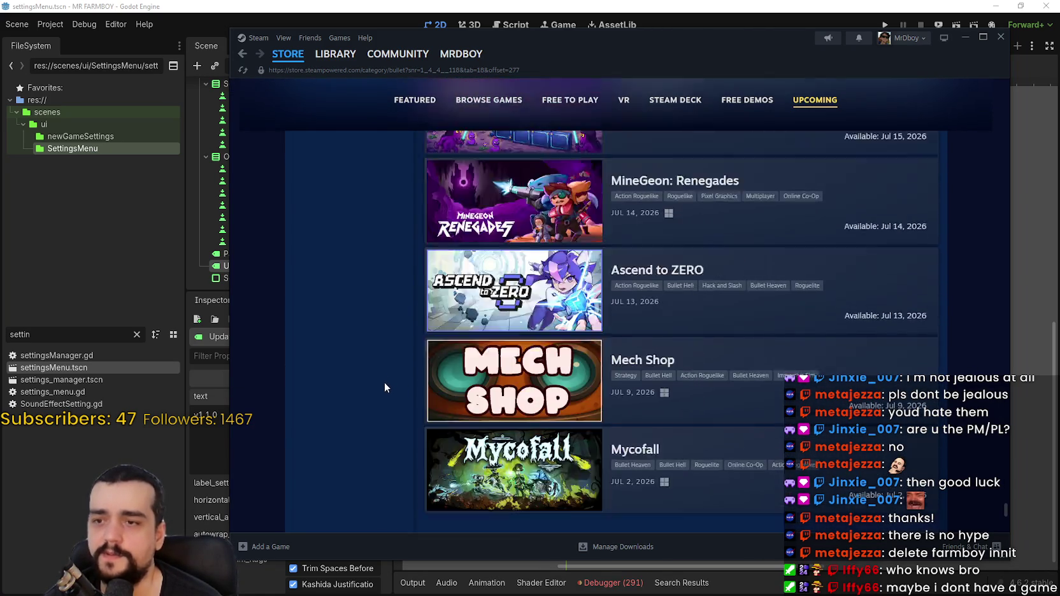
scroll(385, 382, down, 3)
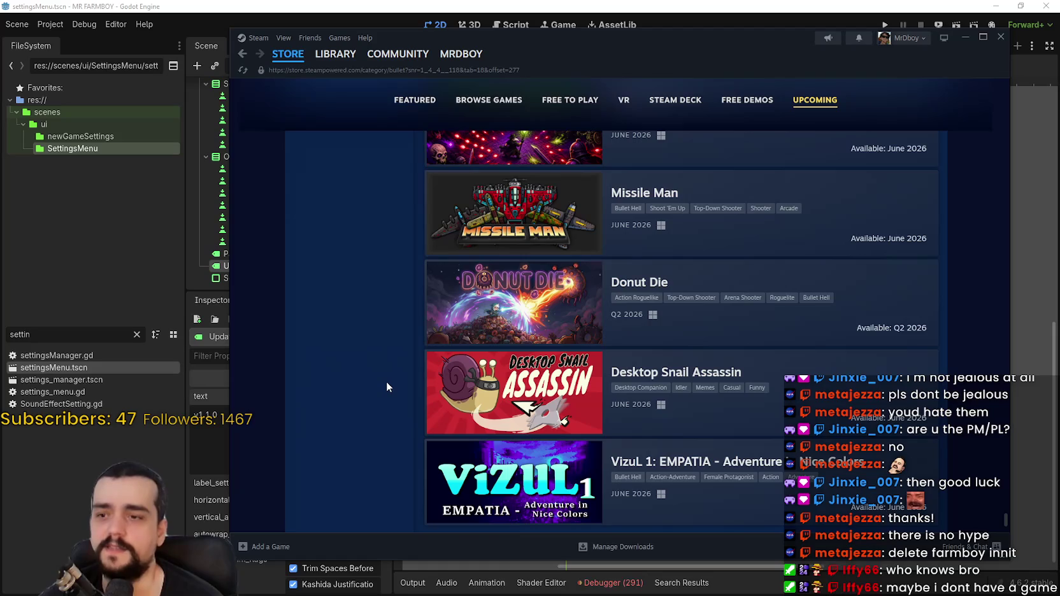
scroll(387, 386, down, 3)
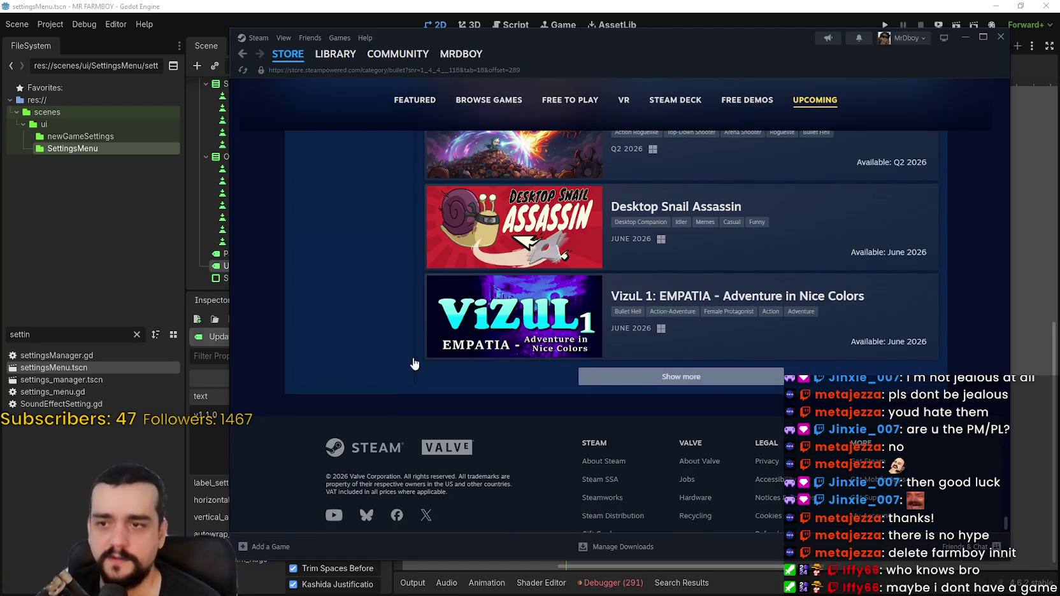
Step: Load the last batch, reaching coming-soon titles Falling Thingies, Give Me Back! and Sunsave
mouse_move(437, 294)
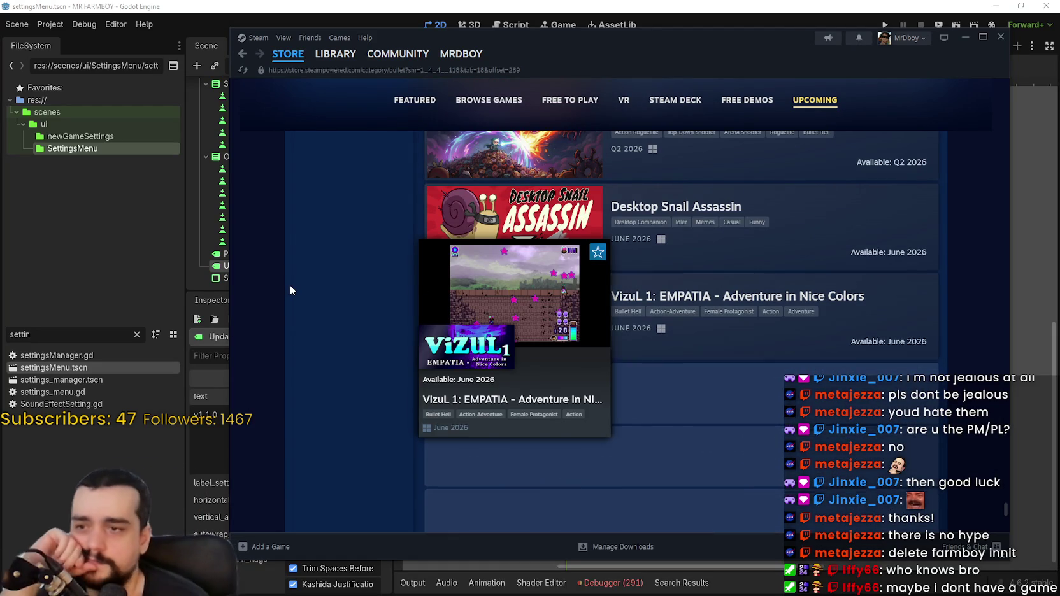
scroll(351, 318, down, 3)
scroll(354, 322, down, 8)
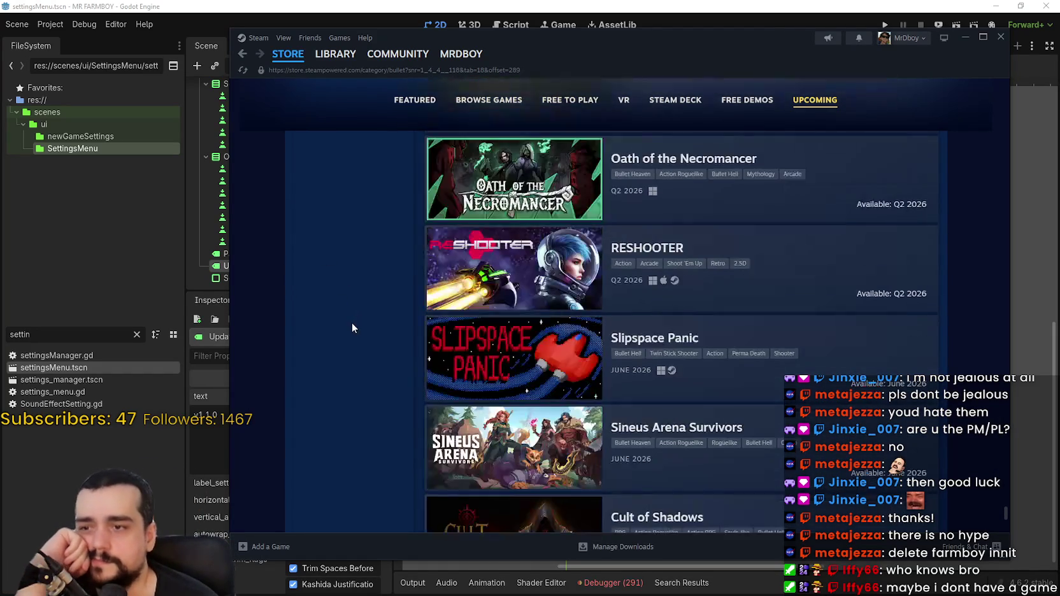
scroll(357, 322, down, 4)
scroll(360, 322, down, 2)
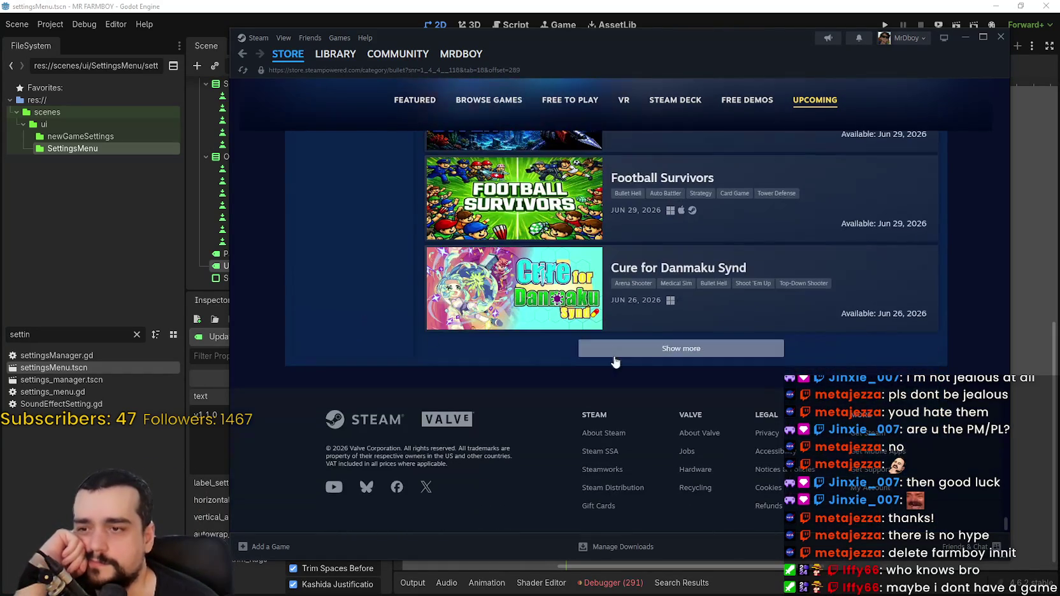
click(566, 355)
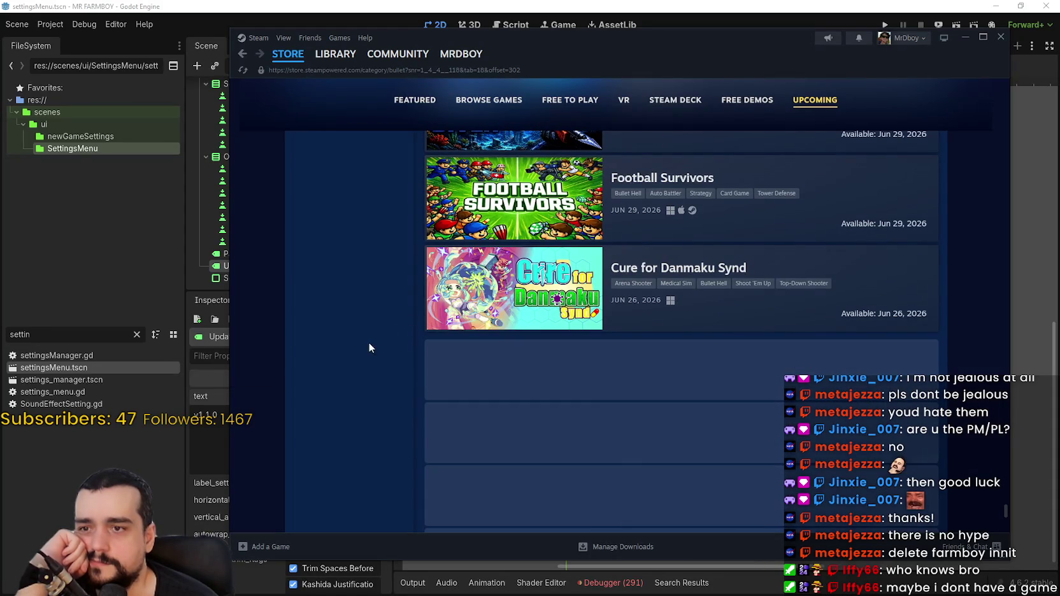
scroll(388, 342, down, 10)
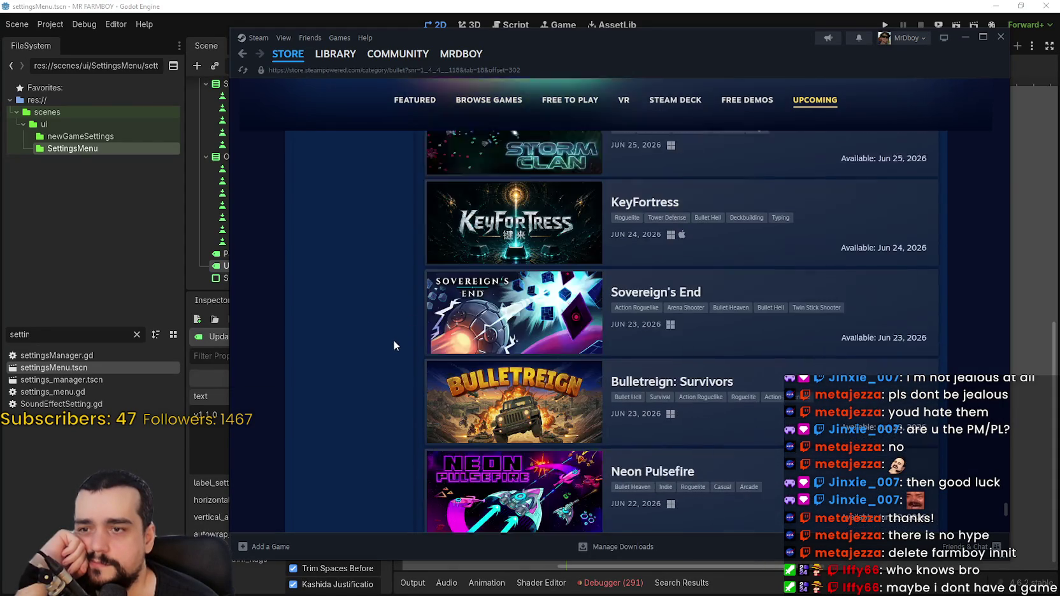
scroll(413, 312, down, 7)
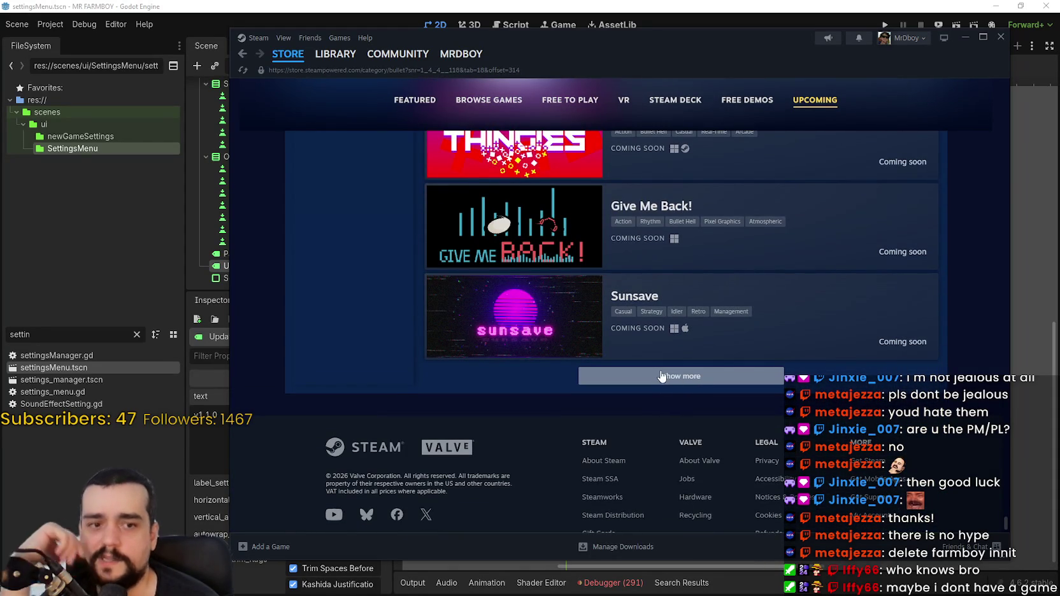
Step: Load the next batch of upcoming games and scroll down through the list
click(661, 375)
mouse_move(1007, 508)
mouse_down()
mouse_move(1010, 104)
mouse_move(989, 322)
mouse_move(1002, 485)
mouse_move(990, 525)
mouse_up()
mouse_move(687, 365)
mouse_down()
mouse_move(697, 355)
mouse_move(785, 361)
mouse_up()
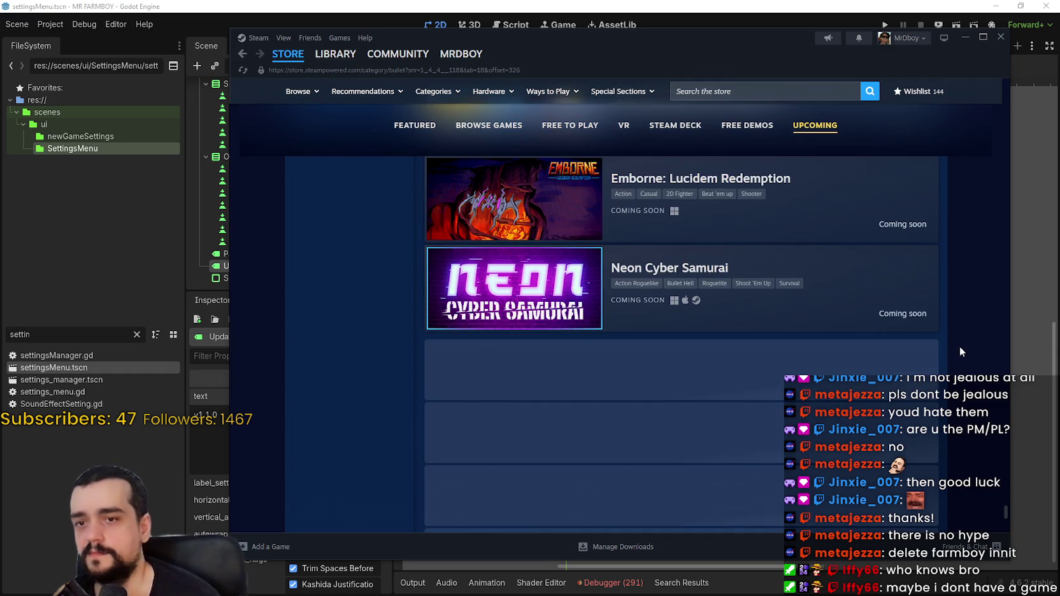
scroll(954, 342, down, 3)
scroll(944, 341, up, 2)
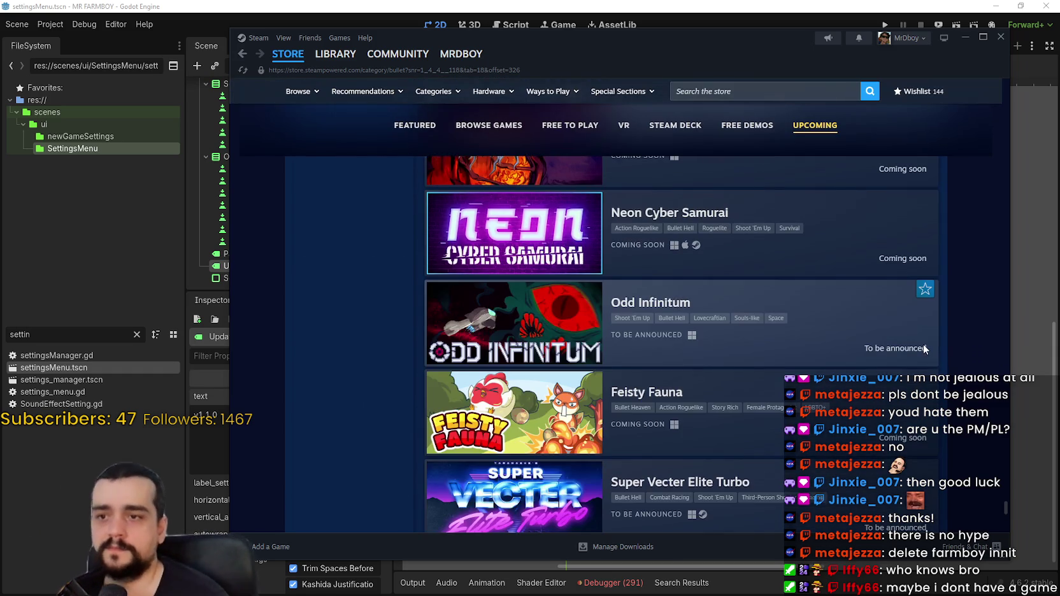
scroll(924, 348, down, 15)
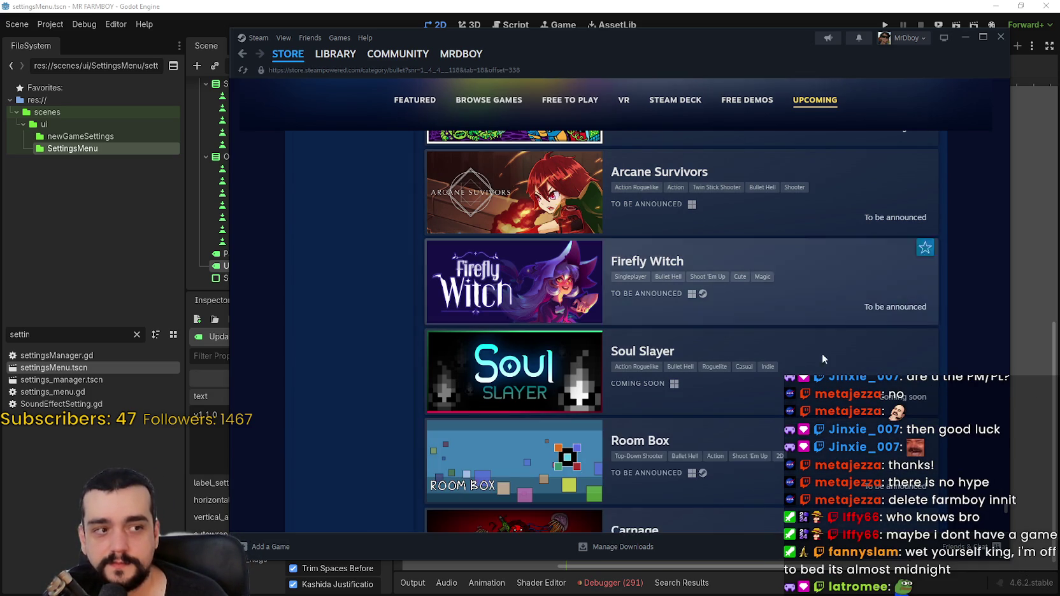
scroll(816, 320, down, 7)
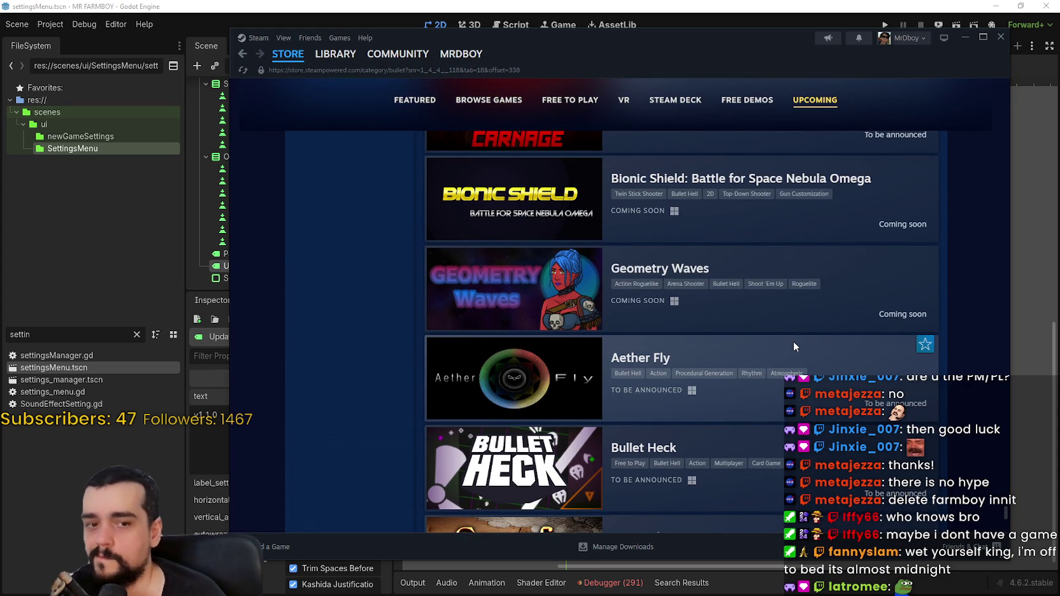
scroll(820, 361, down, 10)
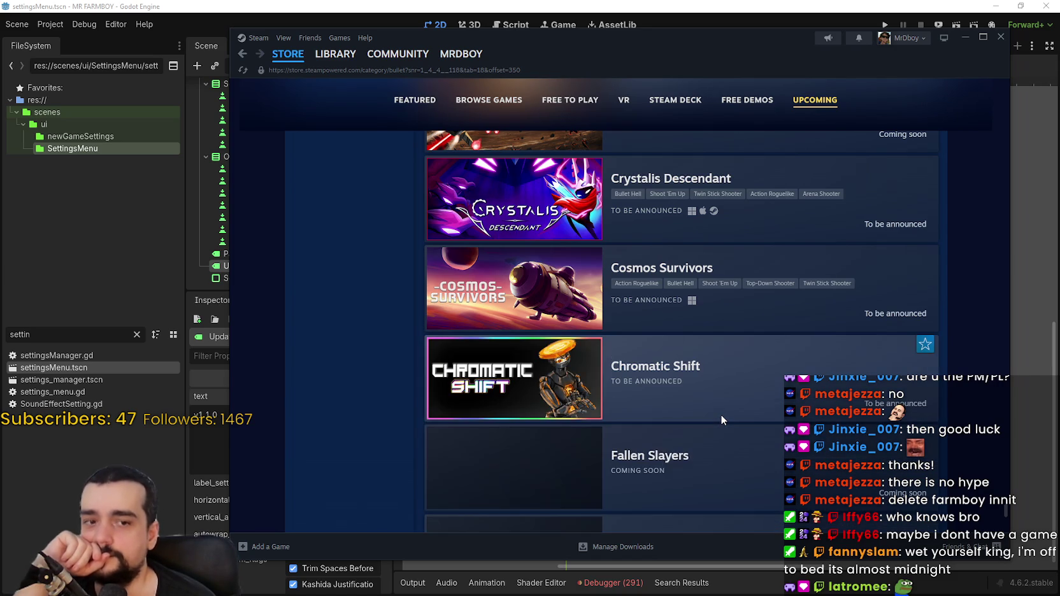
scroll(658, 392, down, 6)
scroll(658, 392, down, 7)
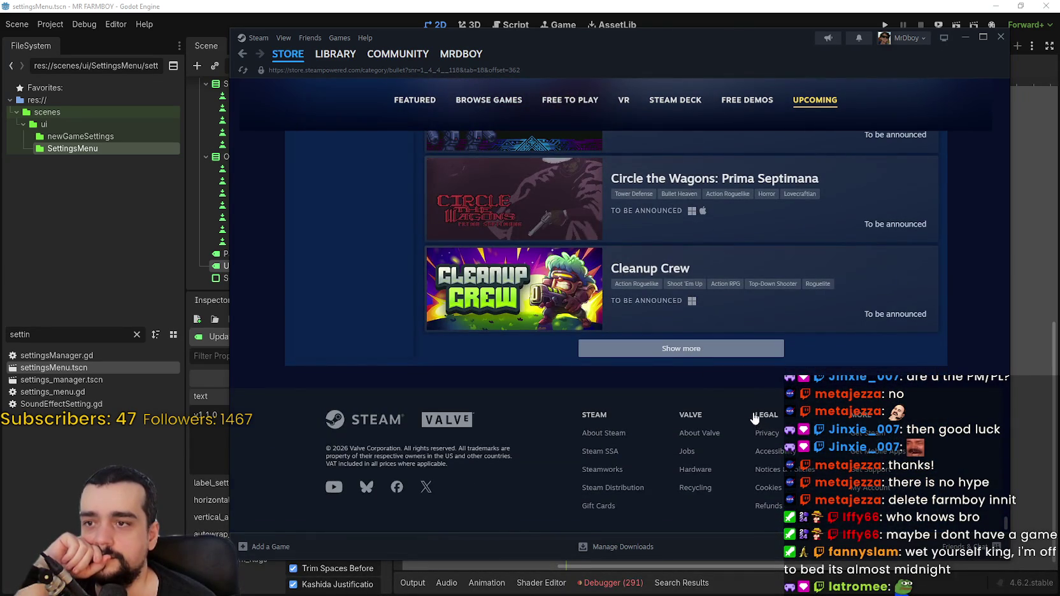
scroll(749, 407, down, 3)
scroll(748, 405, up, 1)
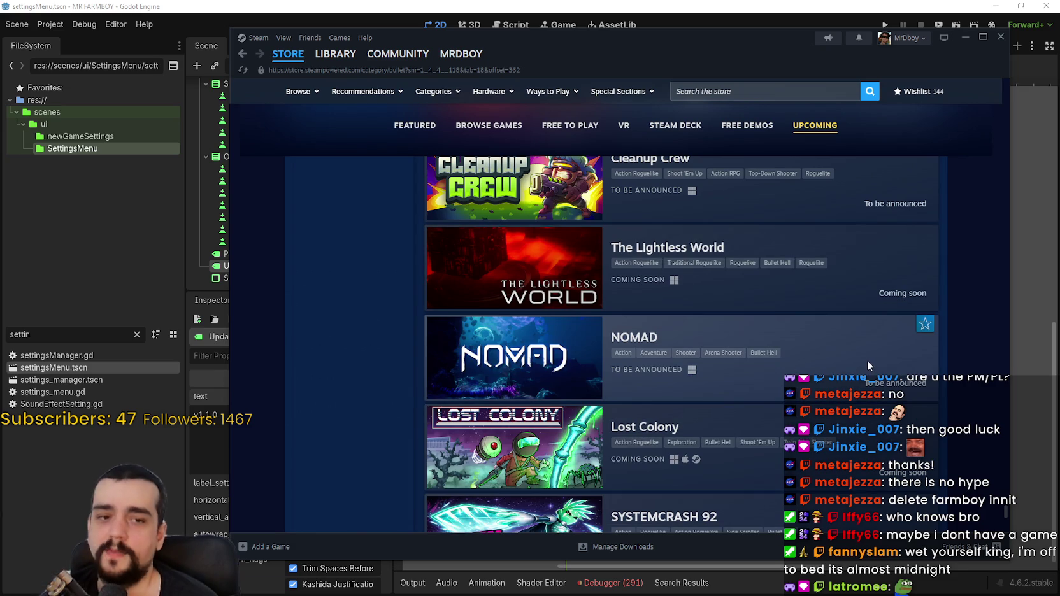
scroll(869, 361, down, 8)
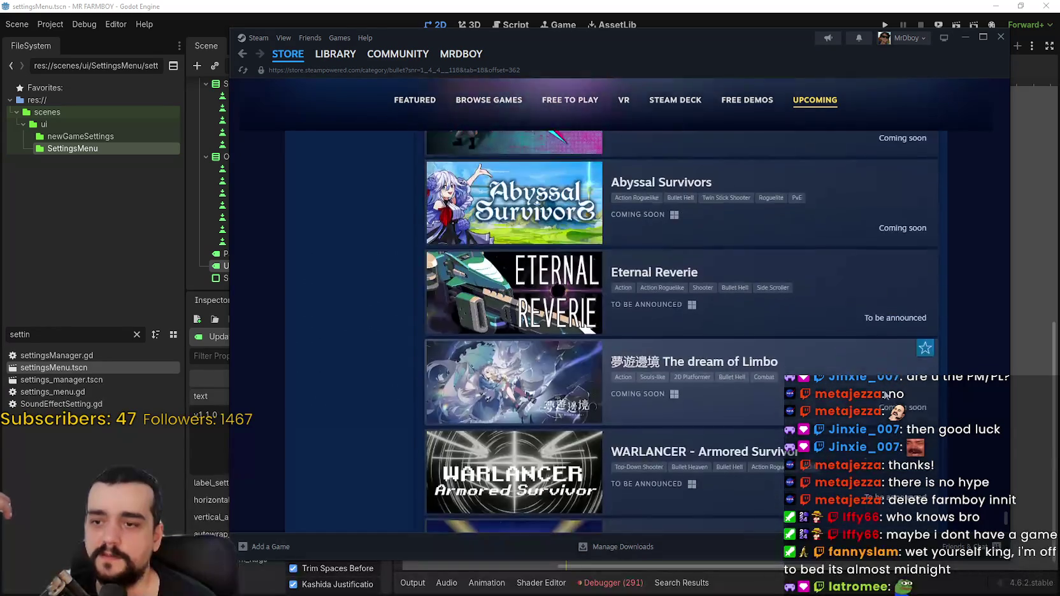
scroll(865, 381, down, 2)
scroll(1008, 521, down, 3)
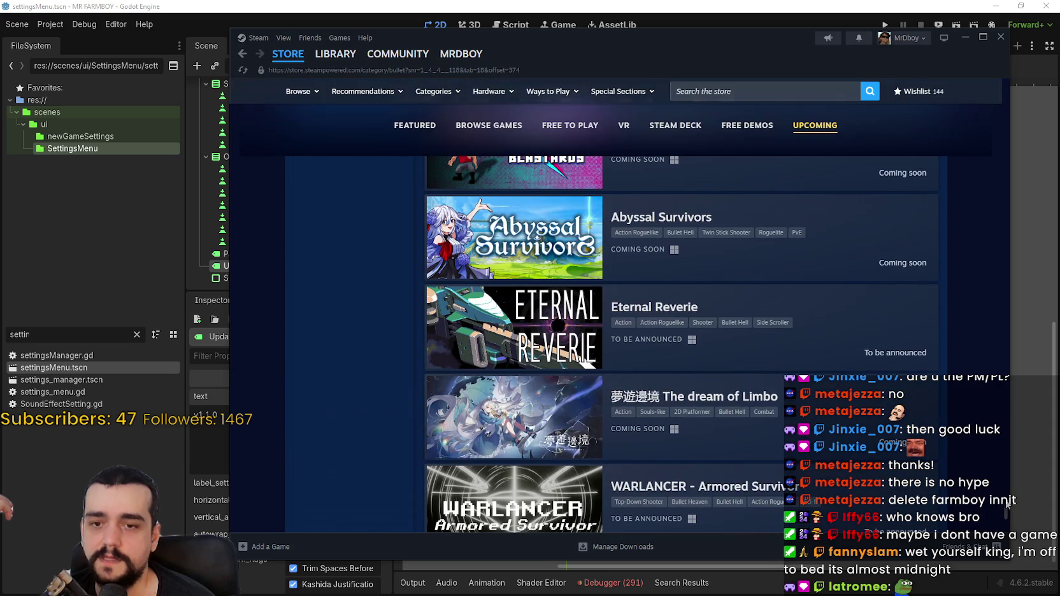
mouse_move(1005, 488)
mouse_down()
mouse_move(1001, 192)
mouse_move(1010, 131)
mouse_move(973, 536)
mouse_up()
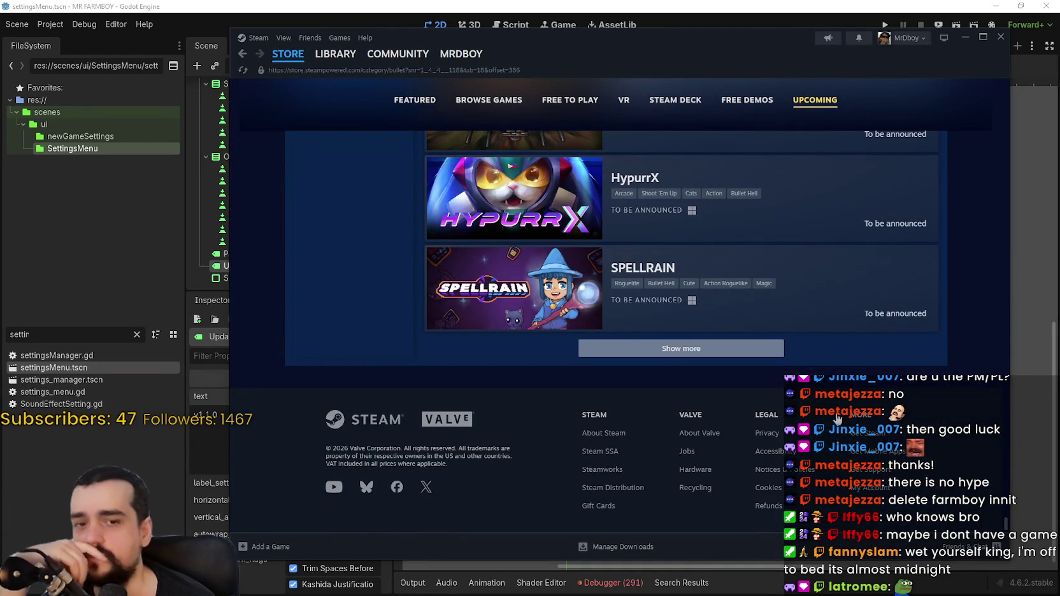
Step: Load two more batches below SPELLRAIN, reaching Soul Binder and Steel Chaos, then return to the top
click(682, 349)
scroll(691, 325, down, 1)
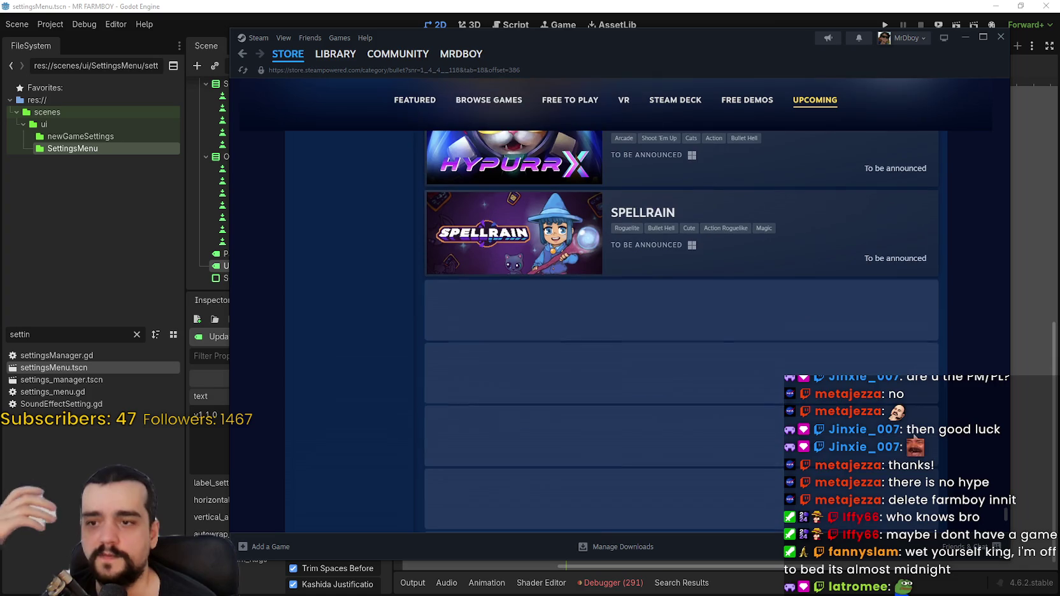
scroll(842, 364, down, 8)
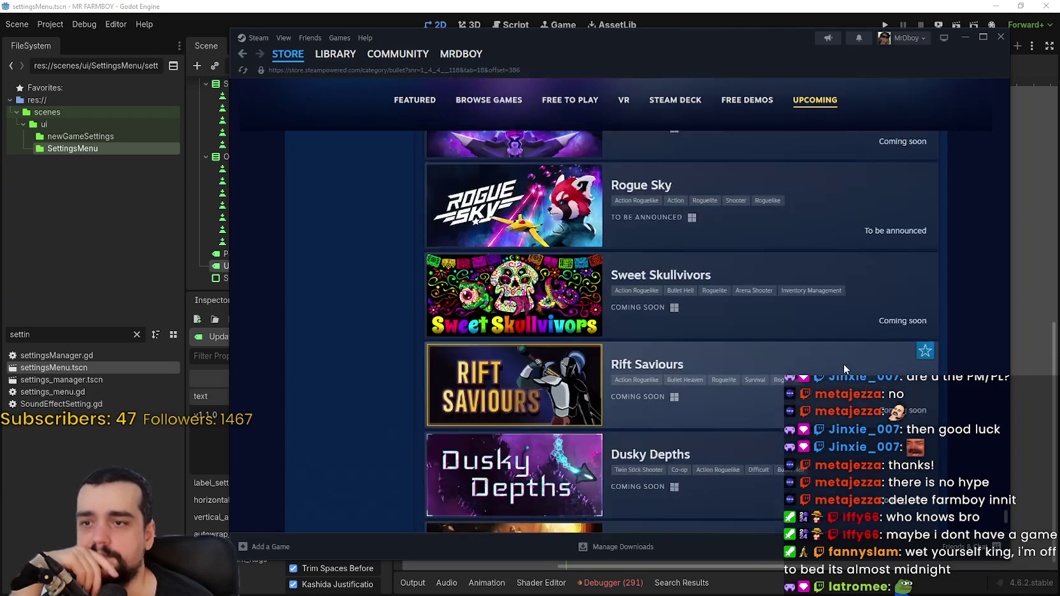
scroll(835, 361, down, 6)
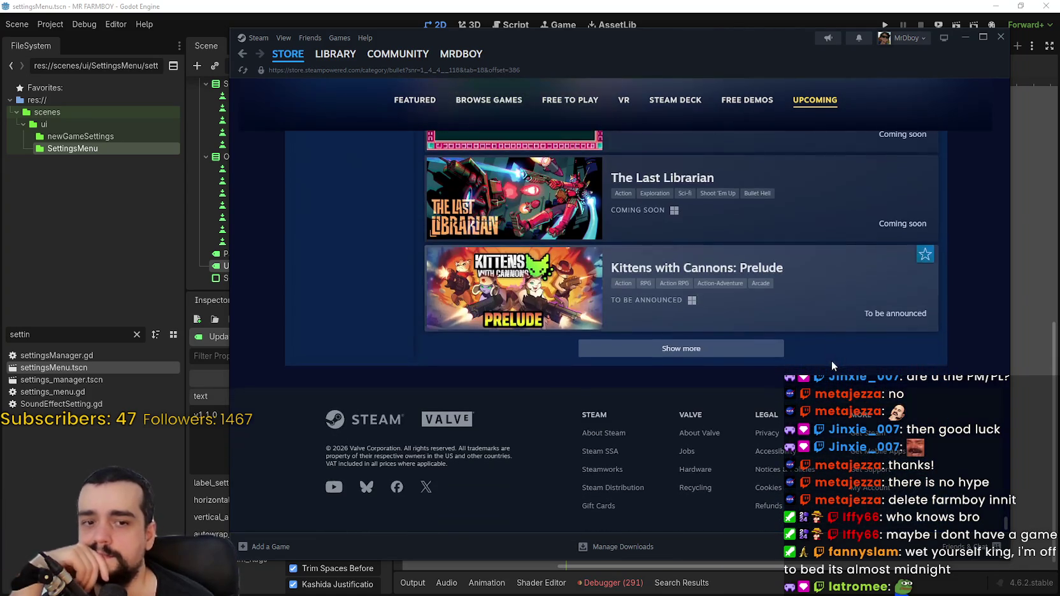
click(682, 349)
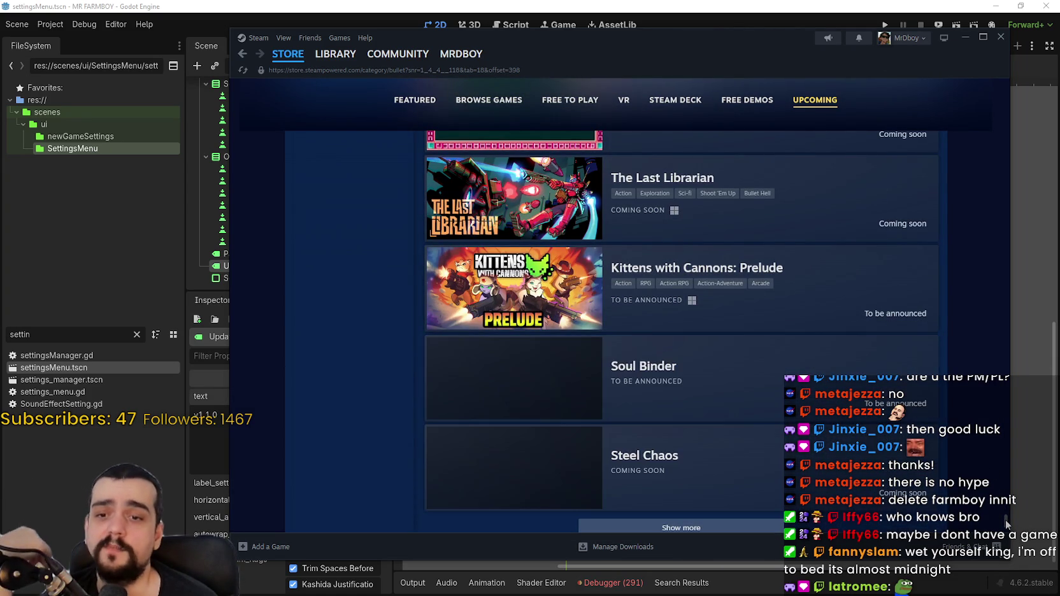
scroll(1002, 512, down, 3)
mouse_move(1005, 517)
mouse_down()
mouse_move(998, 213)
mouse_move(1013, 105)
mouse_up()
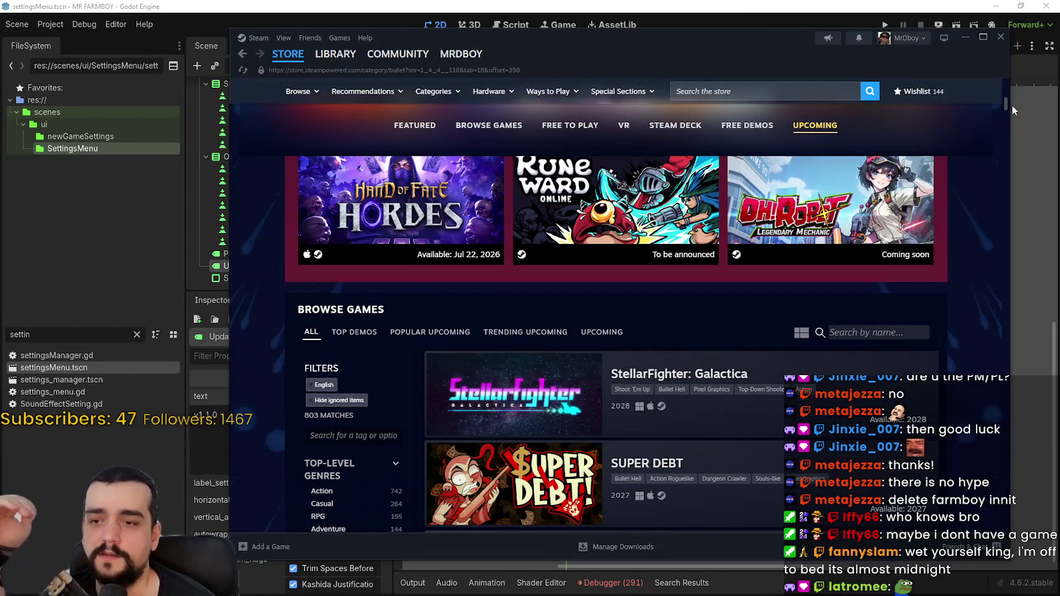
Step: Scroll through the Popular Upcoming grid while placeholder rows load
mouse_move(1012, 105)
mouse_down()
mouse_move(1004, 109)
mouse_move(1017, 90)
mouse_up()
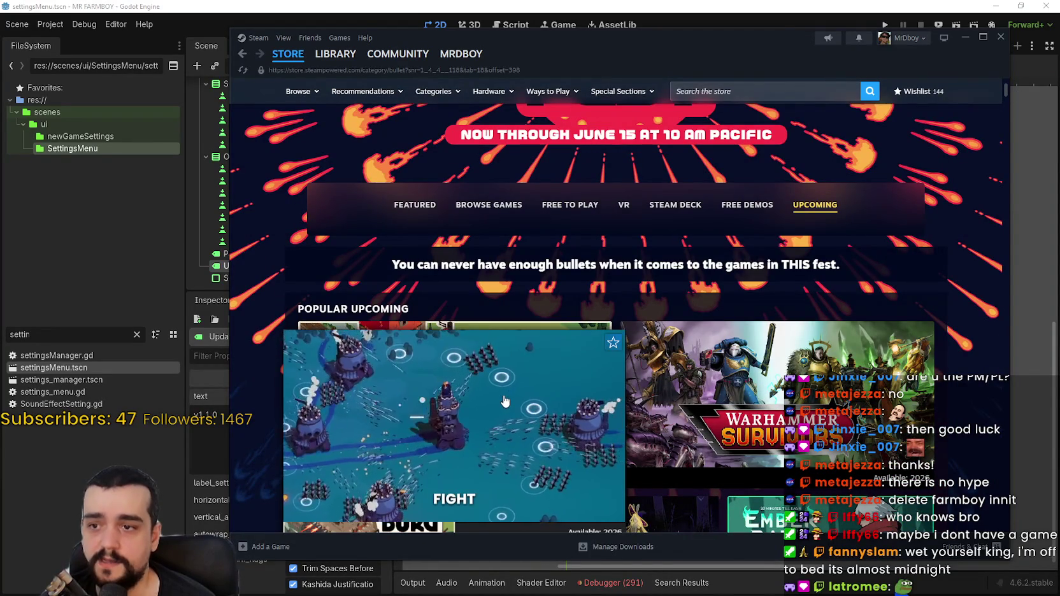
scroll(418, 273, down, 2)
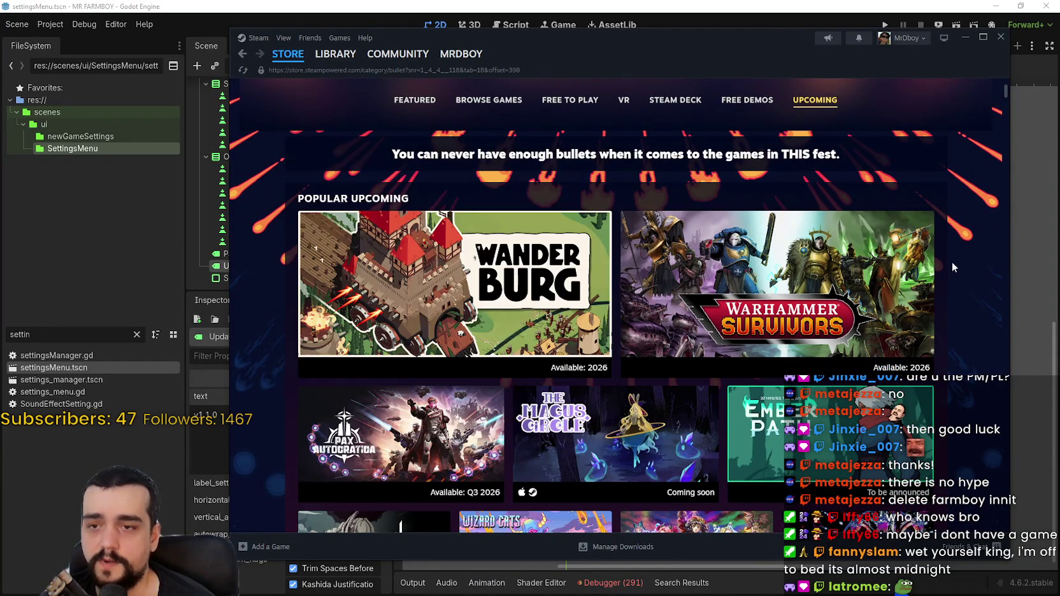
scroll(401, 379, down, 3)
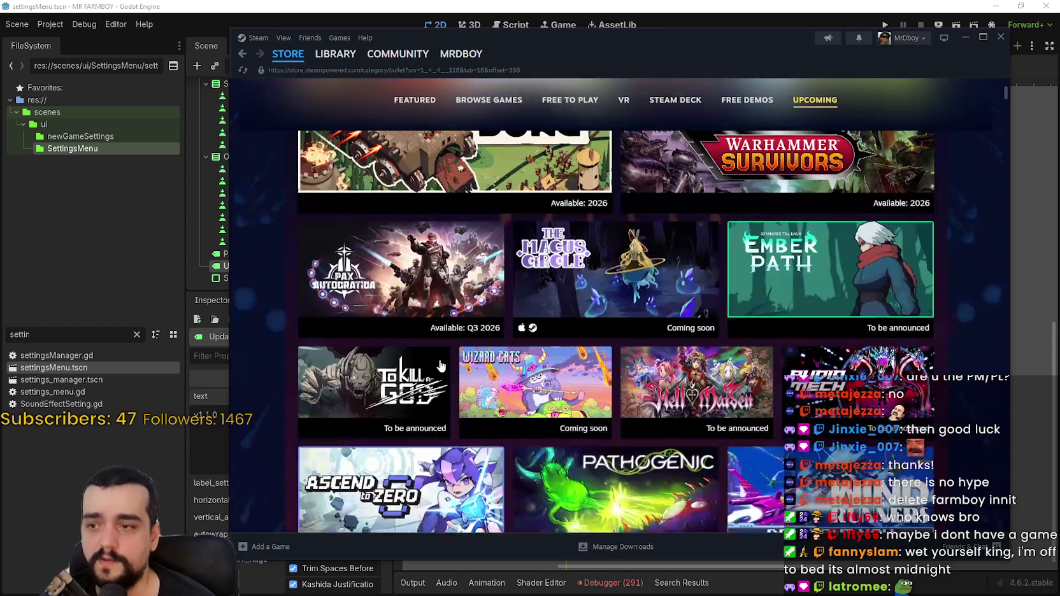
scroll(941, 248, up, 3)
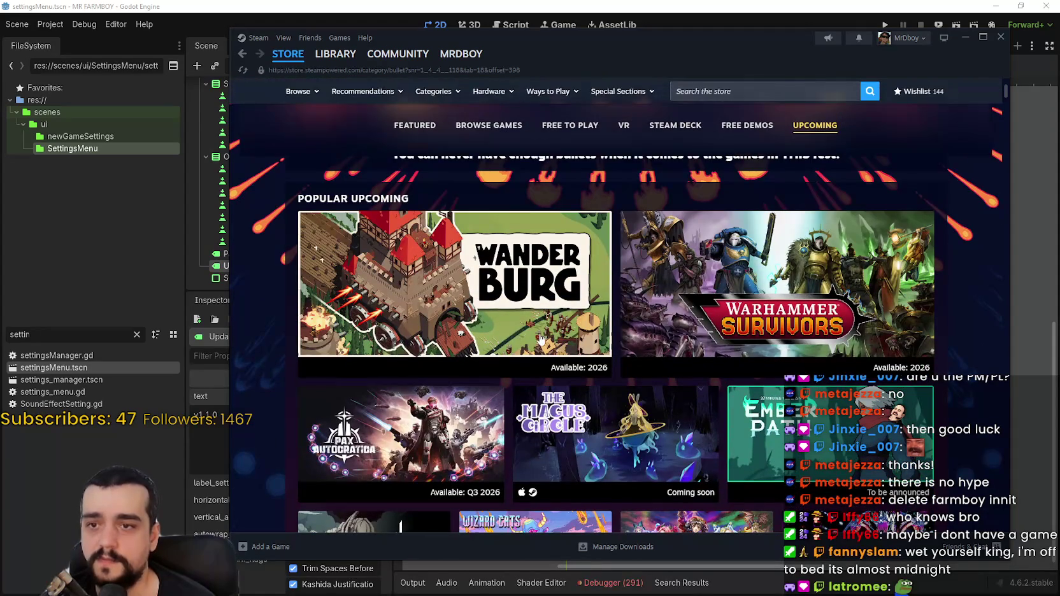
scroll(958, 361, down, 5)
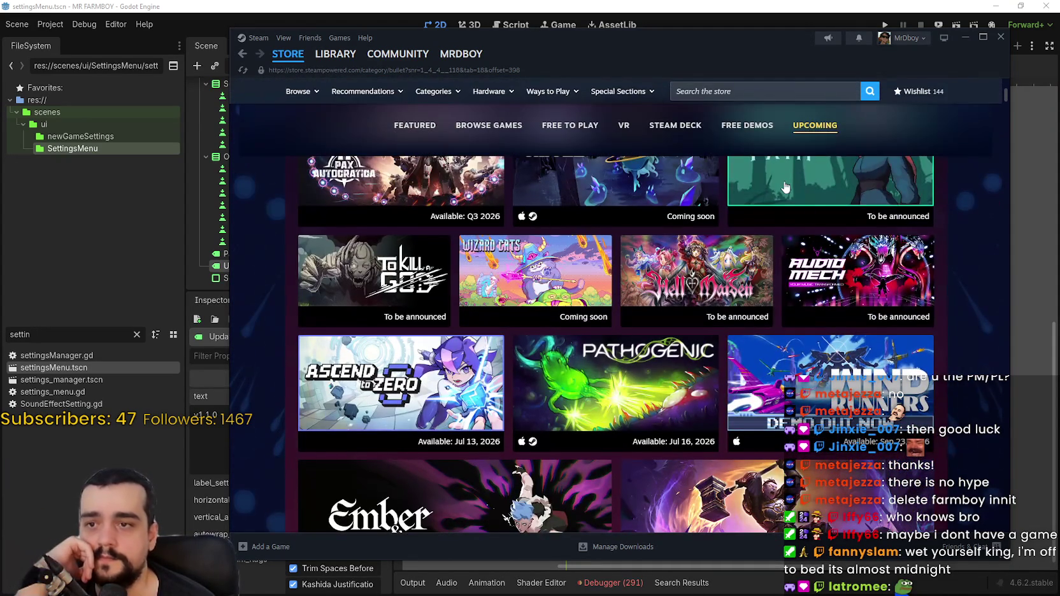
mouse_move(786, 187)
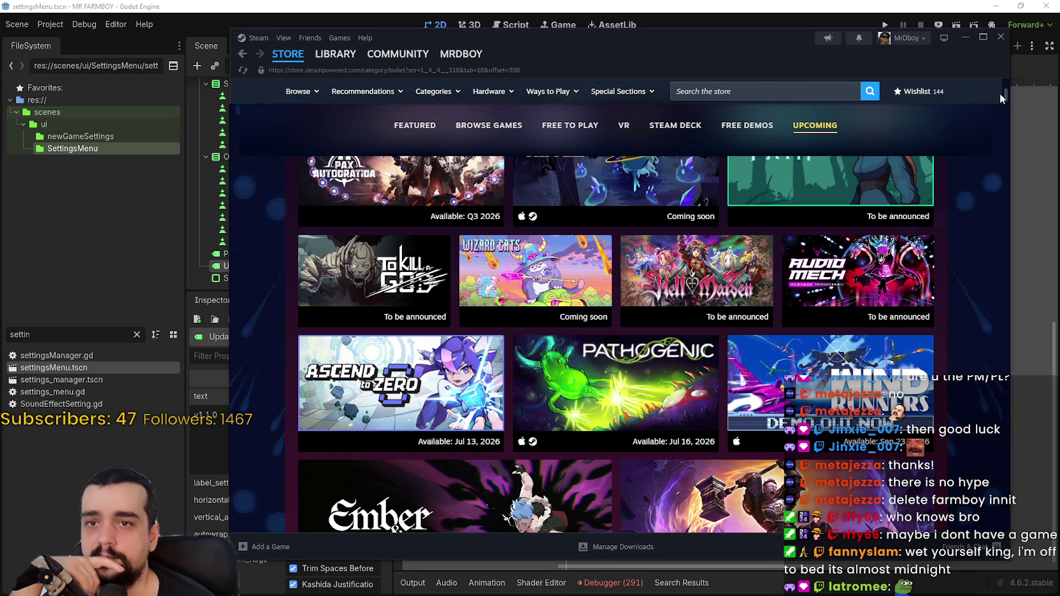
mouse_move(1005, 100)
mouse_down()
mouse_move(976, 406)
mouse_move(982, 523)
mouse_up()
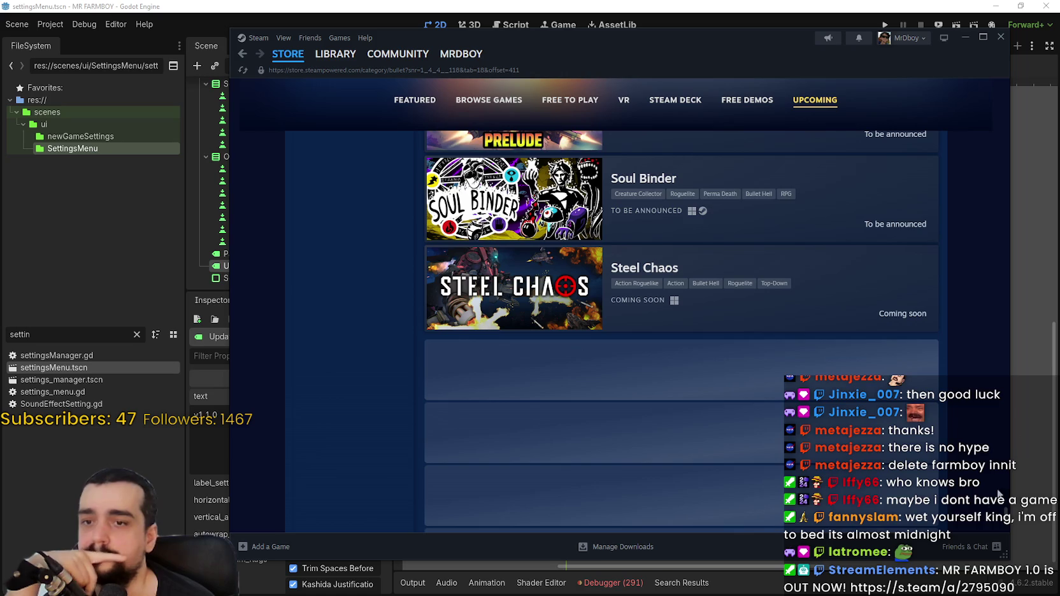
Step: Scroll the list down to Basilisk looks into the Mirror and Intergalactic Battle Roosters, then go to the store front
scroll(950, 427, down, 2)
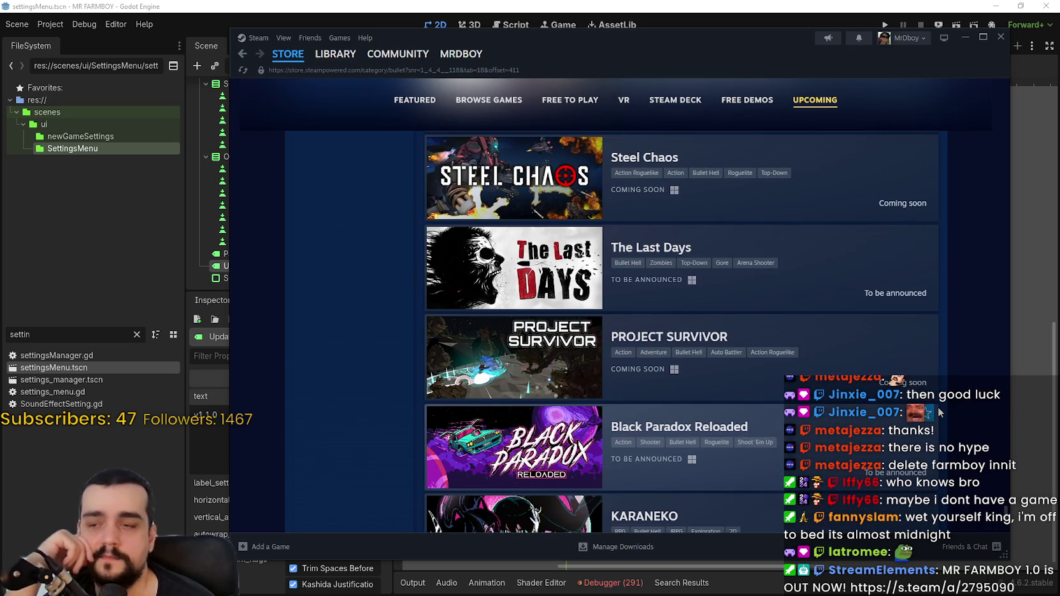
scroll(940, 413, down, 10)
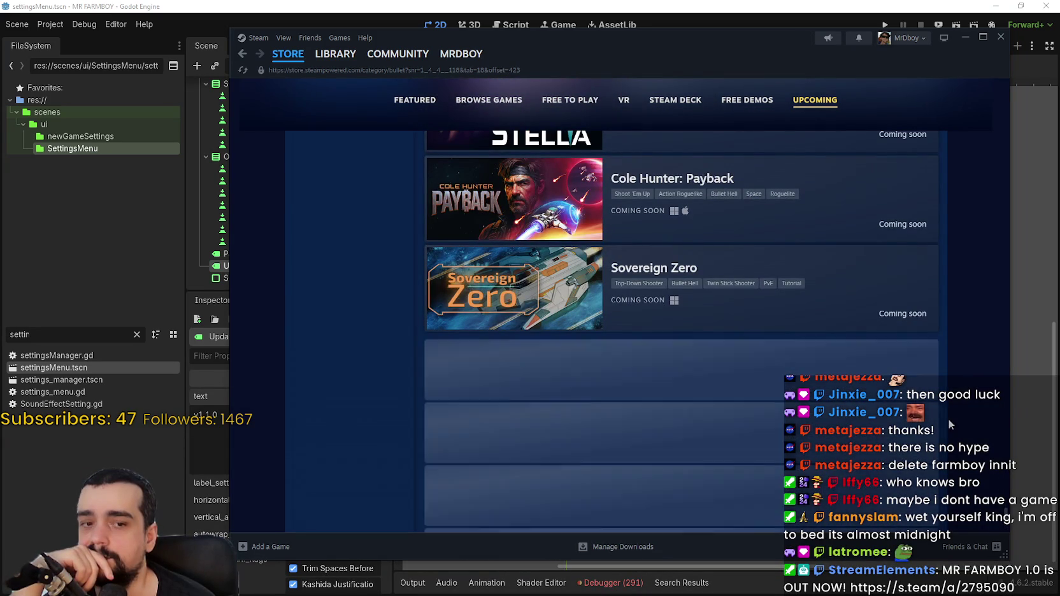
scroll(886, 390, down, 3)
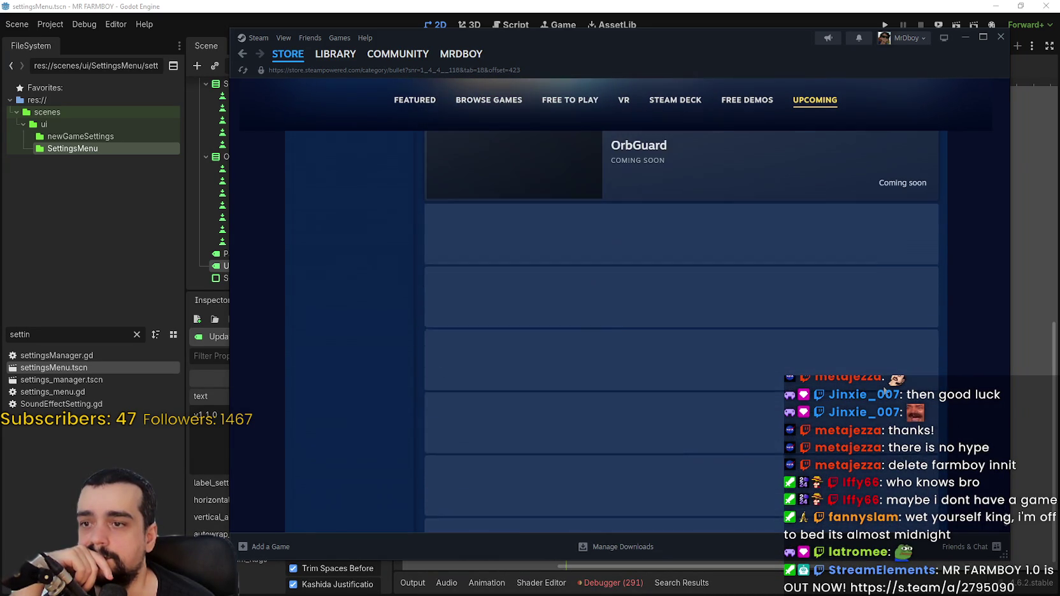
scroll(886, 390, down, 5)
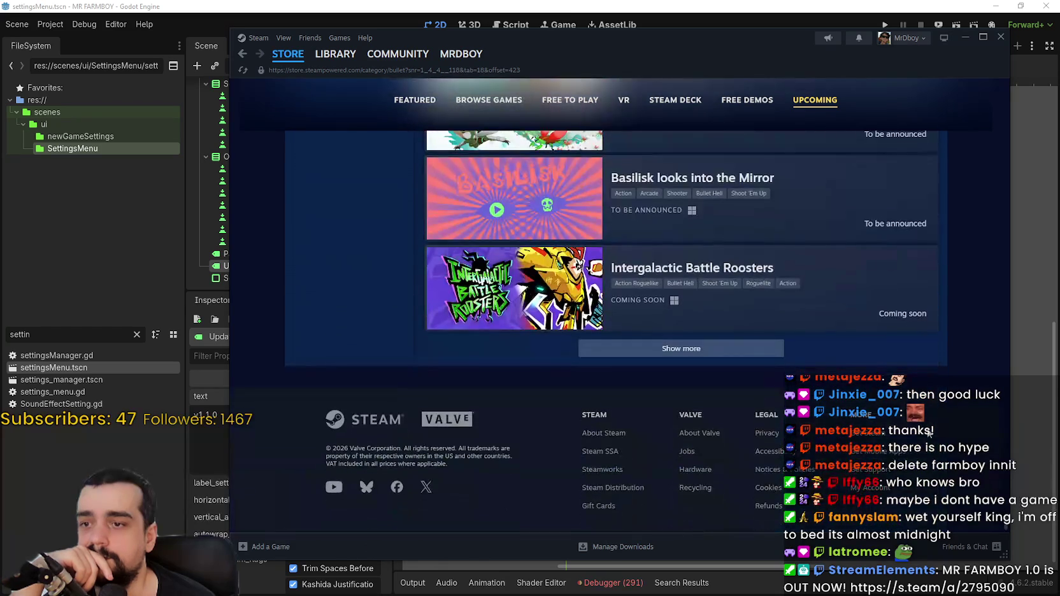
click(290, 59)
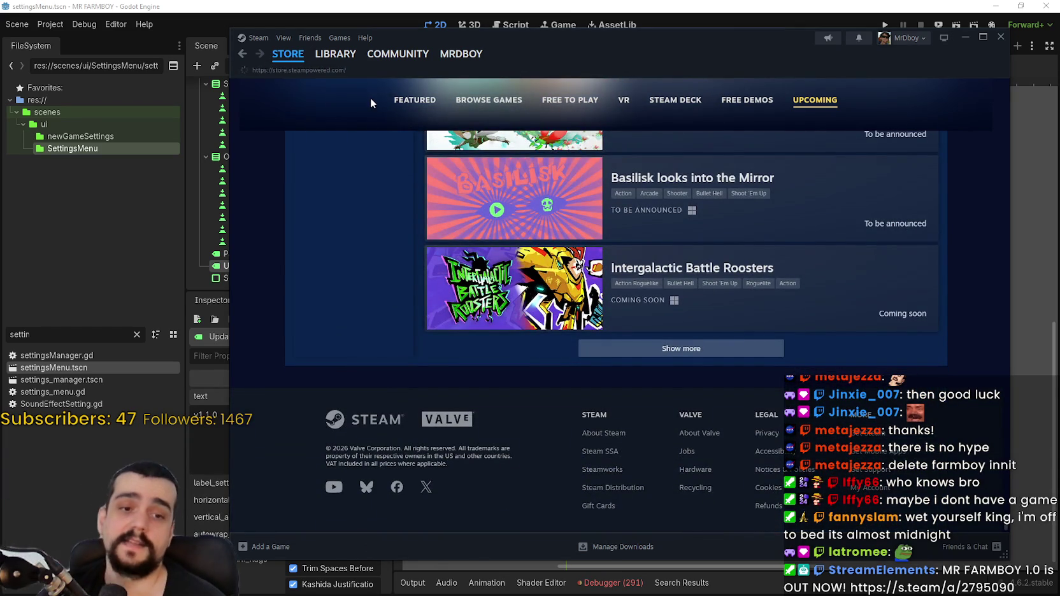
Step: Scroll through the Steam store front page
scroll(664, 297, down, 5)
scroll(664, 297, down, 4)
scroll(664, 296, up, 3)
scroll(901, 433, down, 5)
scroll(900, 433, down, 3)
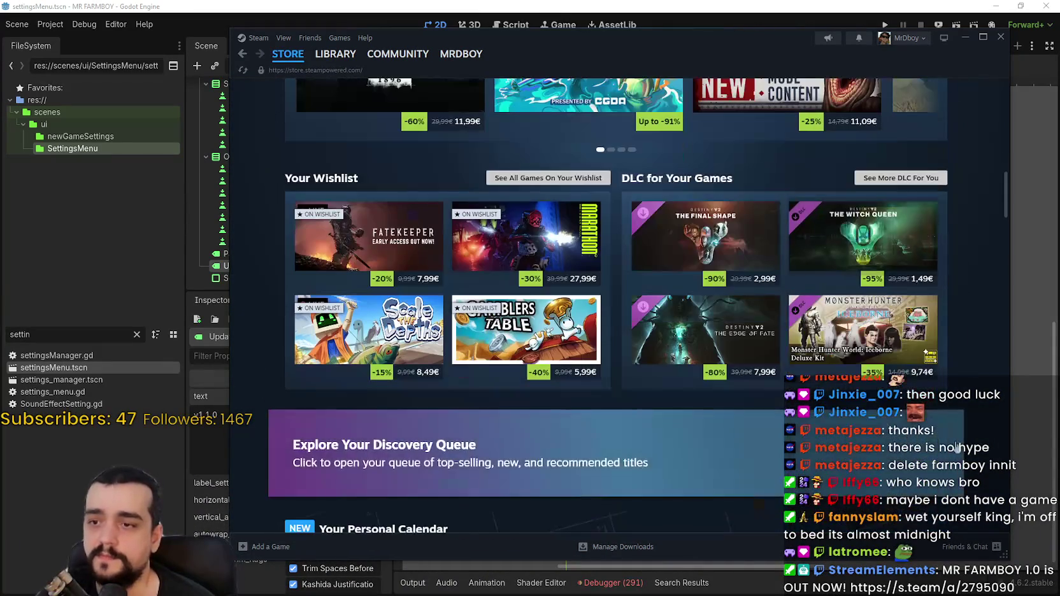
scroll(937, 399, down, 2)
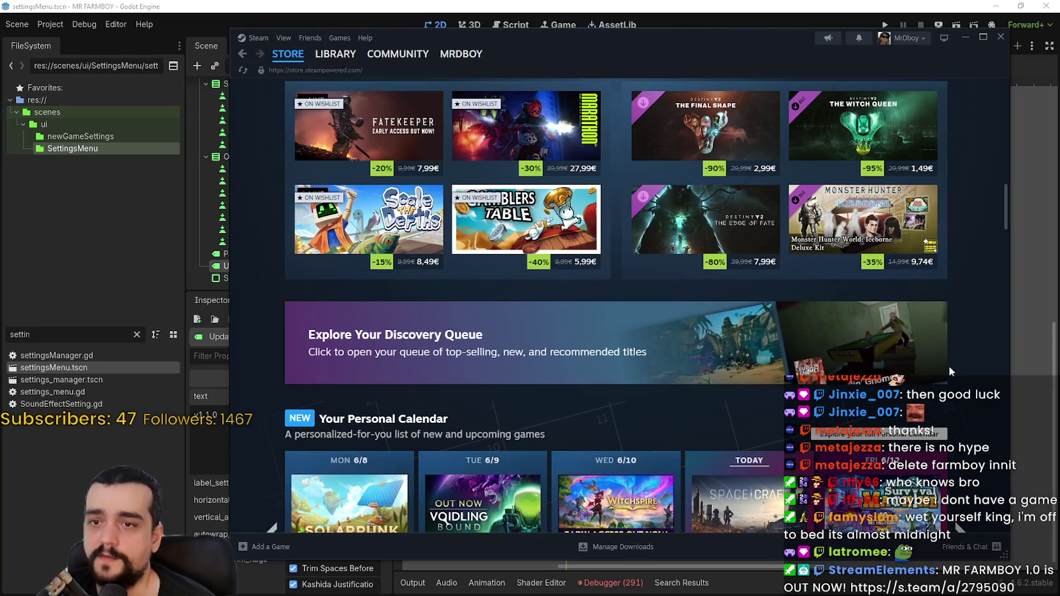
scroll(950, 366, down, 6)
scroll(983, 419, up, 2)
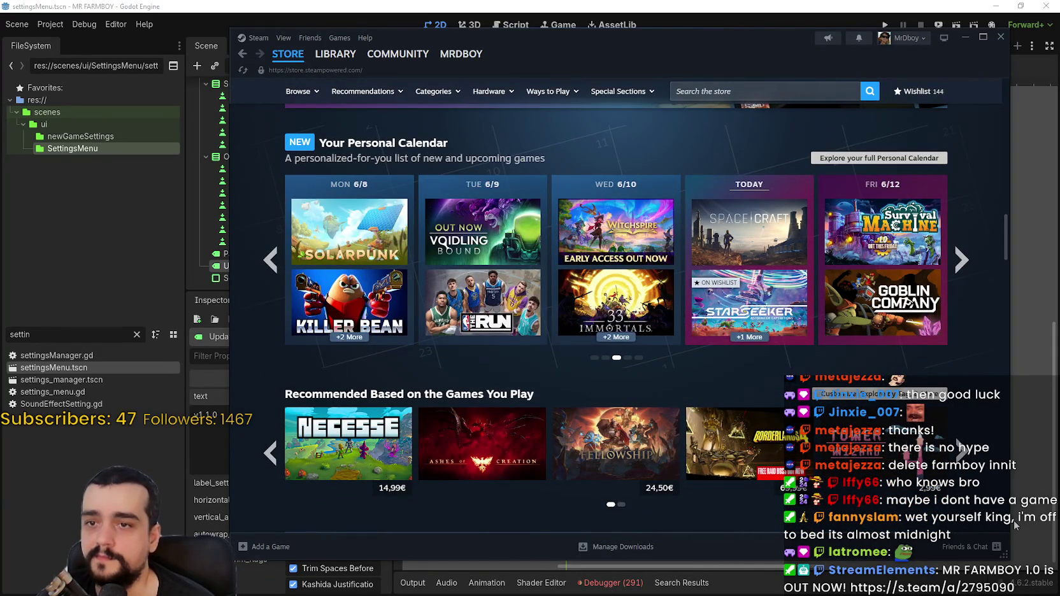
Step: Flip the Personal Calendar forward to the week of Mon 6/22 and back again
mouse_move(770, 237)
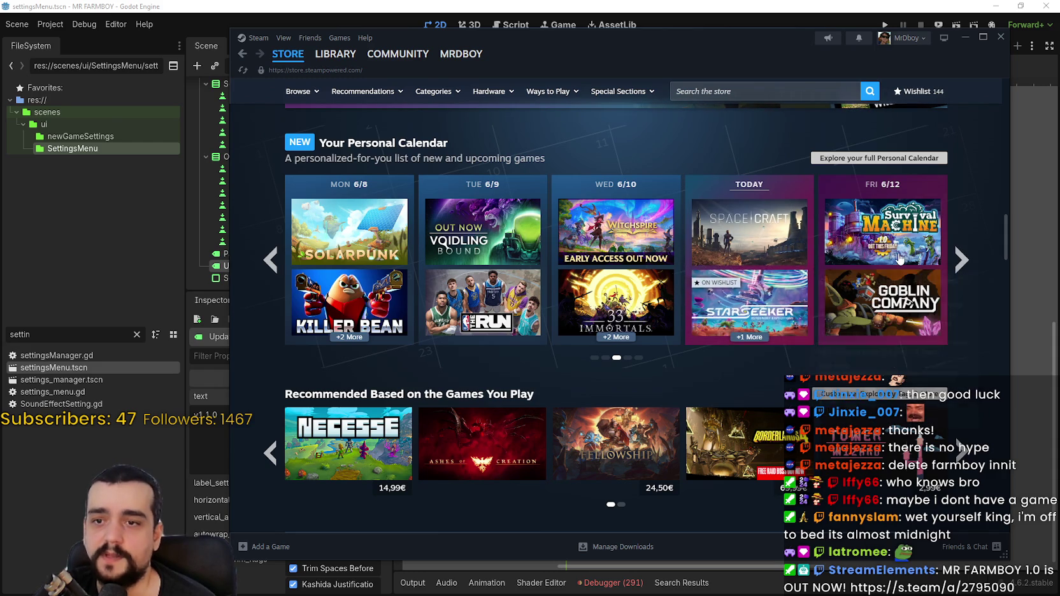
mouse_move(901, 320)
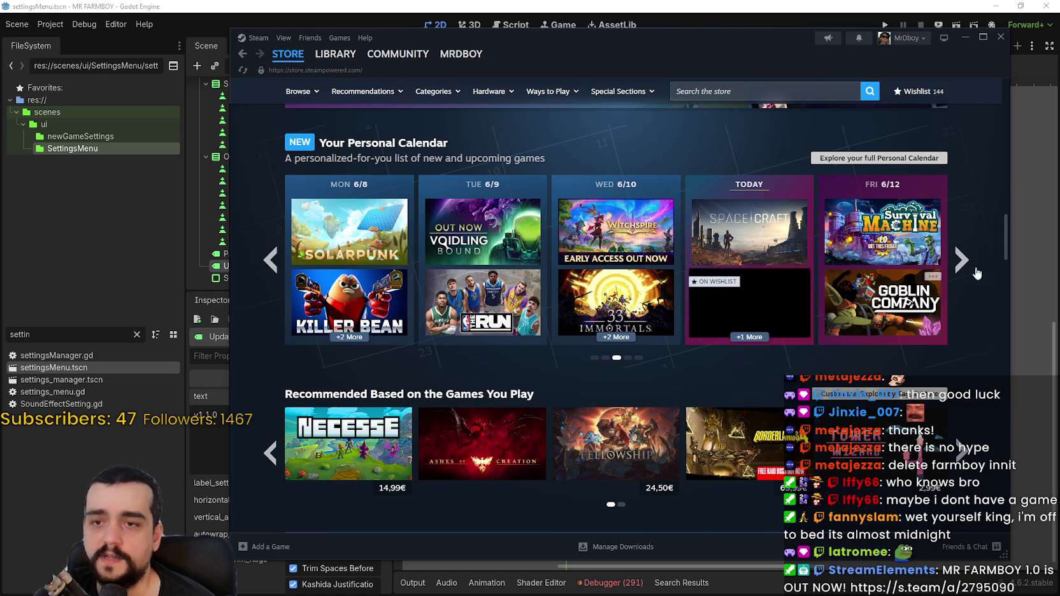
click(962, 262)
double_click(273, 265)
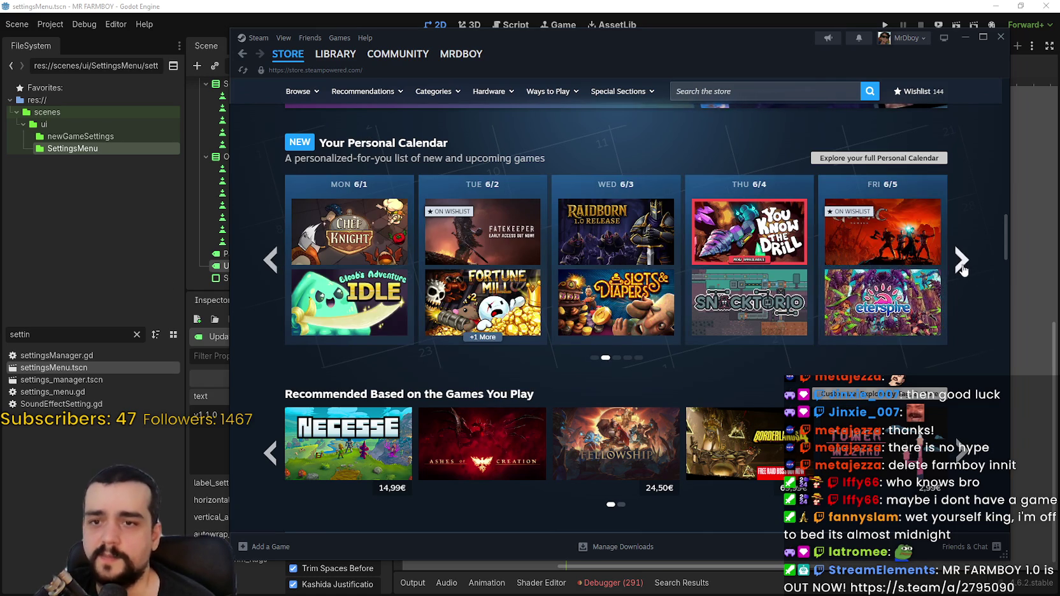
double_click(961, 262)
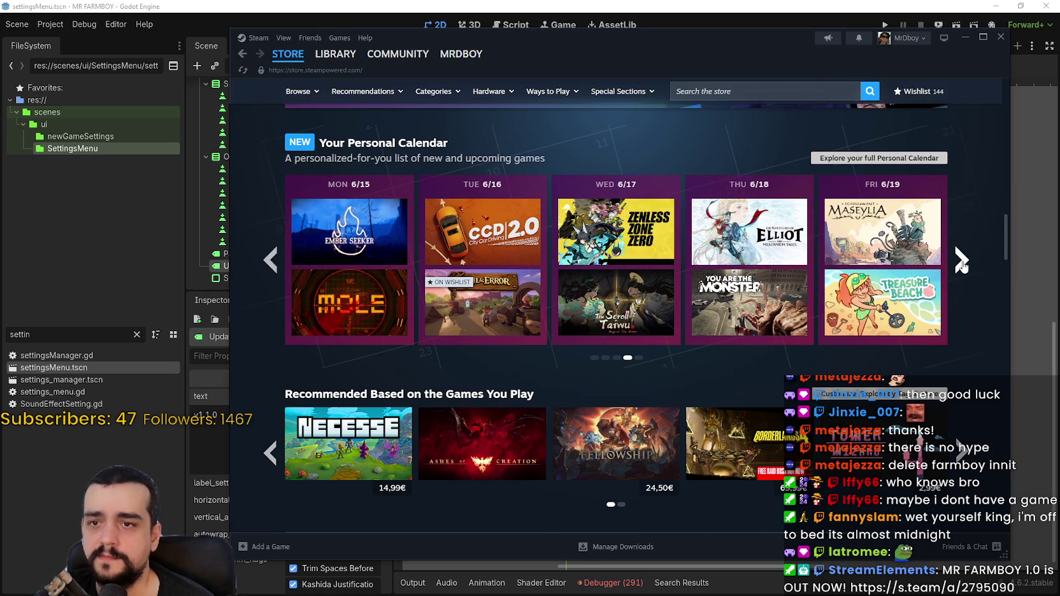
click(962, 261)
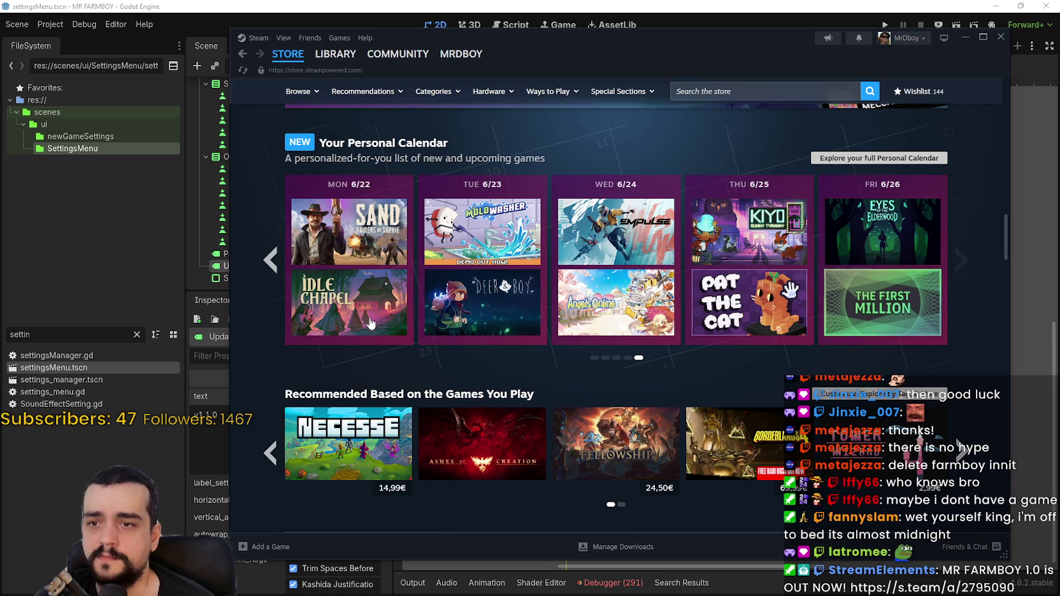
click(288, 253)
click(287, 253)
click(287, 253)
Step: Switch the releases section to Top Sellers, then bring the Godot editor forward
scroll(602, 383, down, 7)
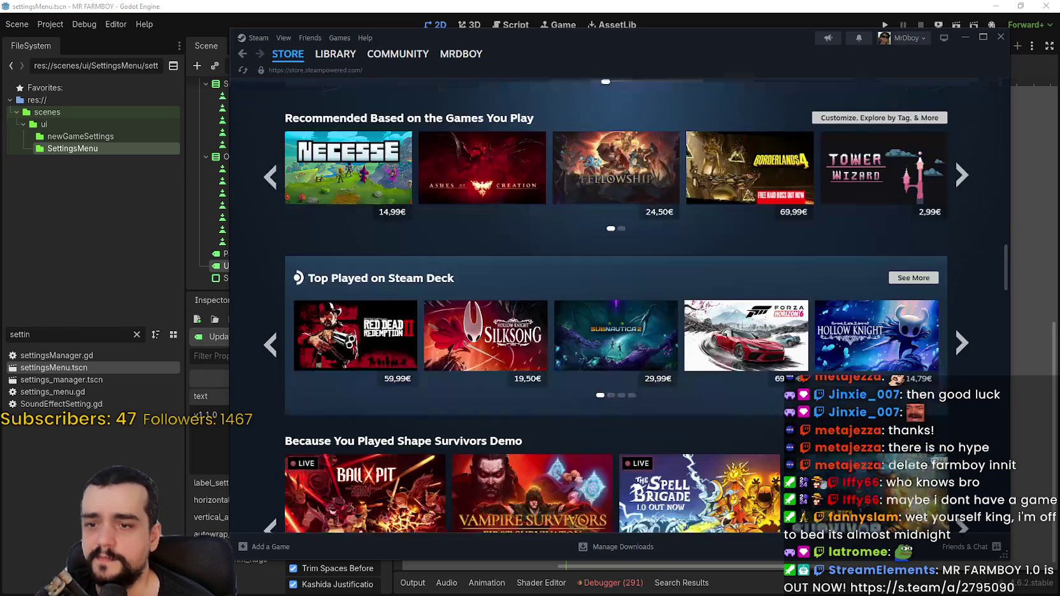
scroll(602, 414, down, 15)
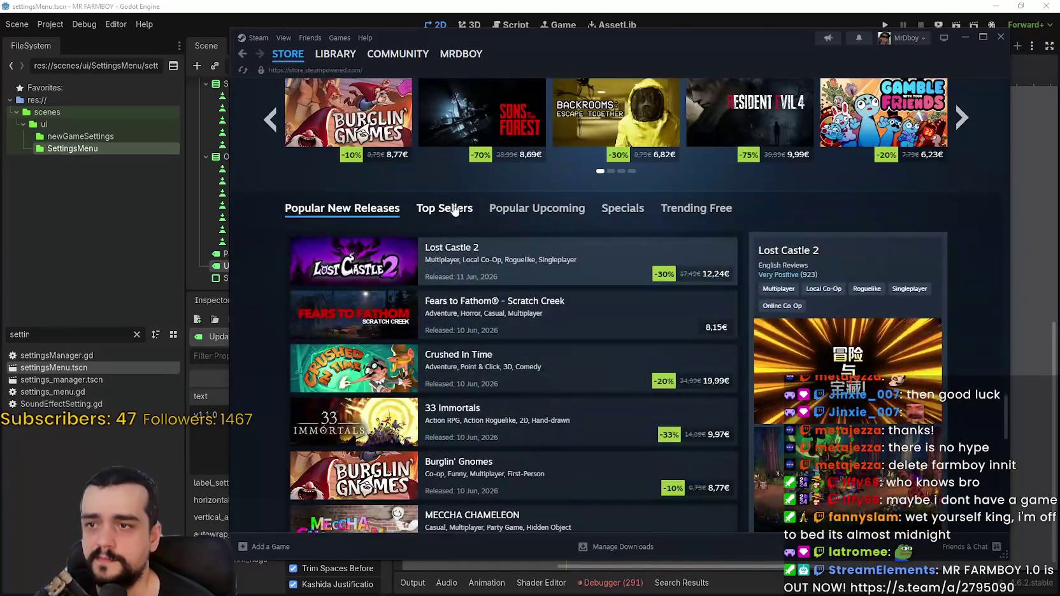
click(449, 208)
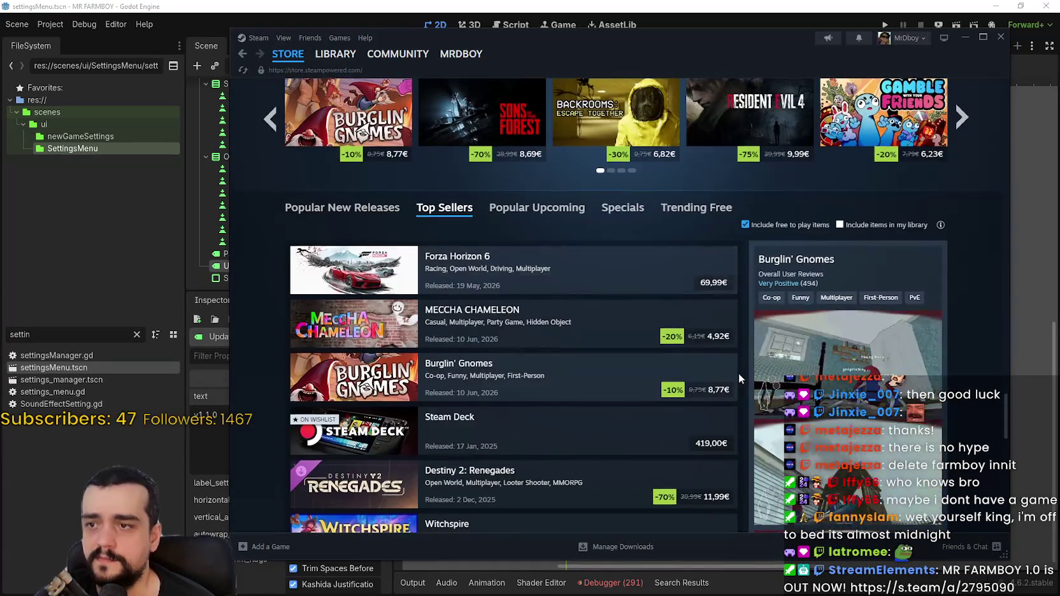
scroll(871, 256, down, 3)
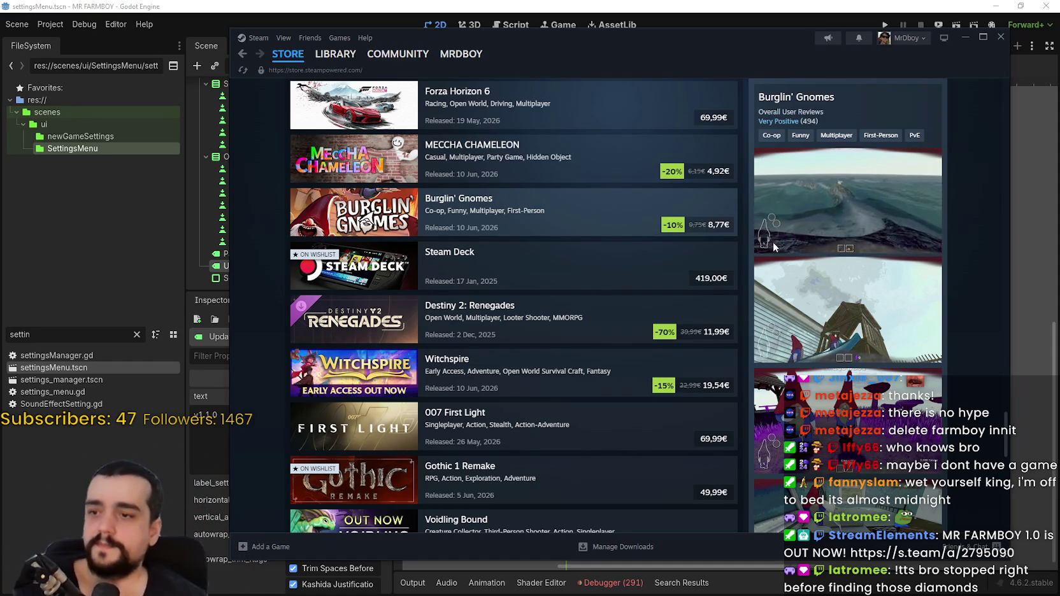
scroll(848, 240, up, 15)
click(398, 5)
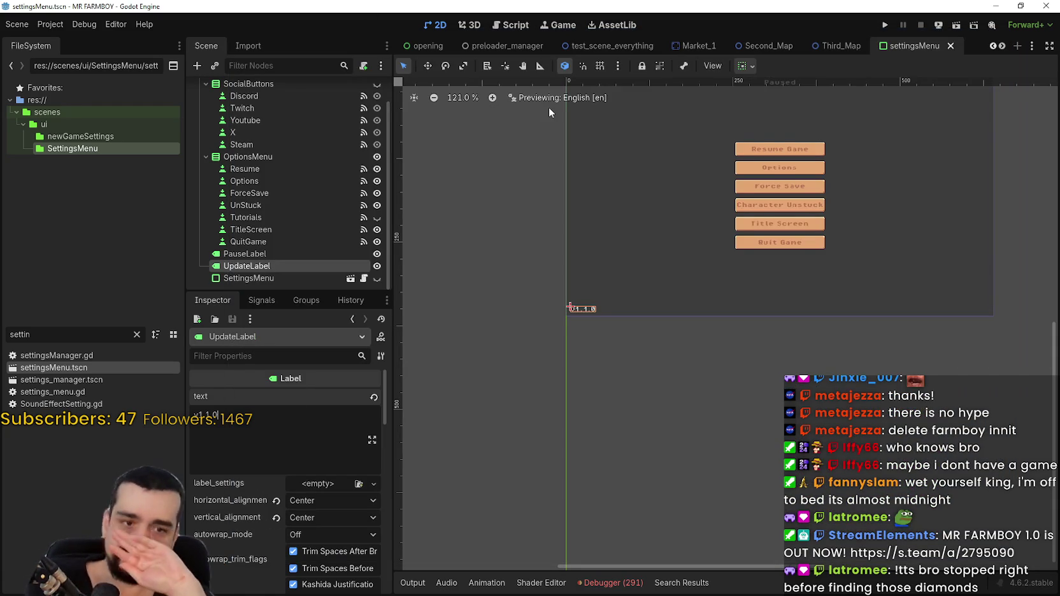
Step: Check the settingsMenu scene's v1.1.0 UpdateLabel, then switch to the Steam event editor
scroll(612, 331, up, 5)
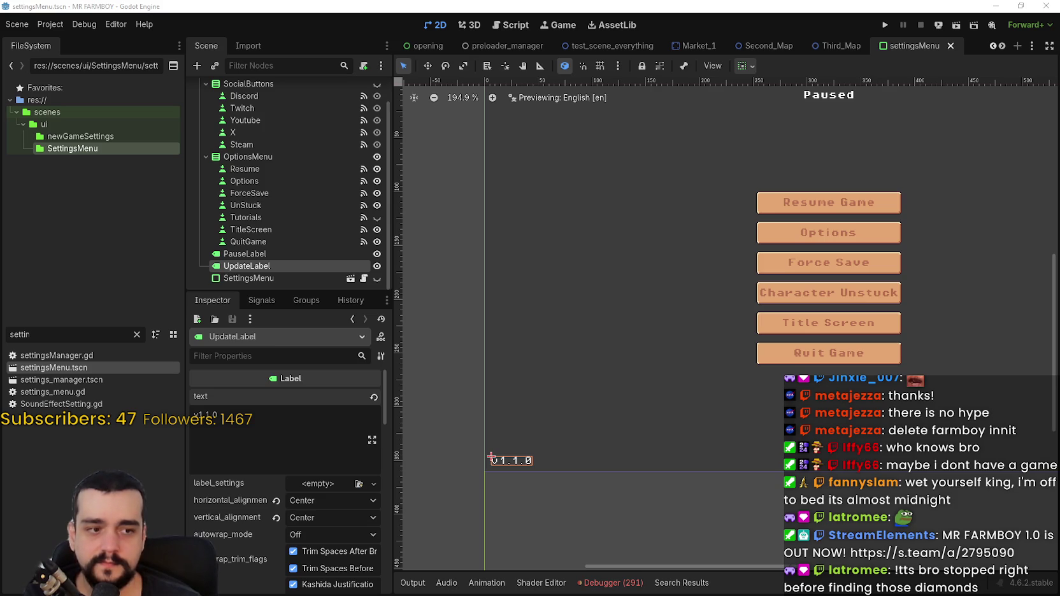
key(alt+Tab)
Step: Scroll the Steam event editor up to the Event Title field
scroll(509, 275, down, 3)
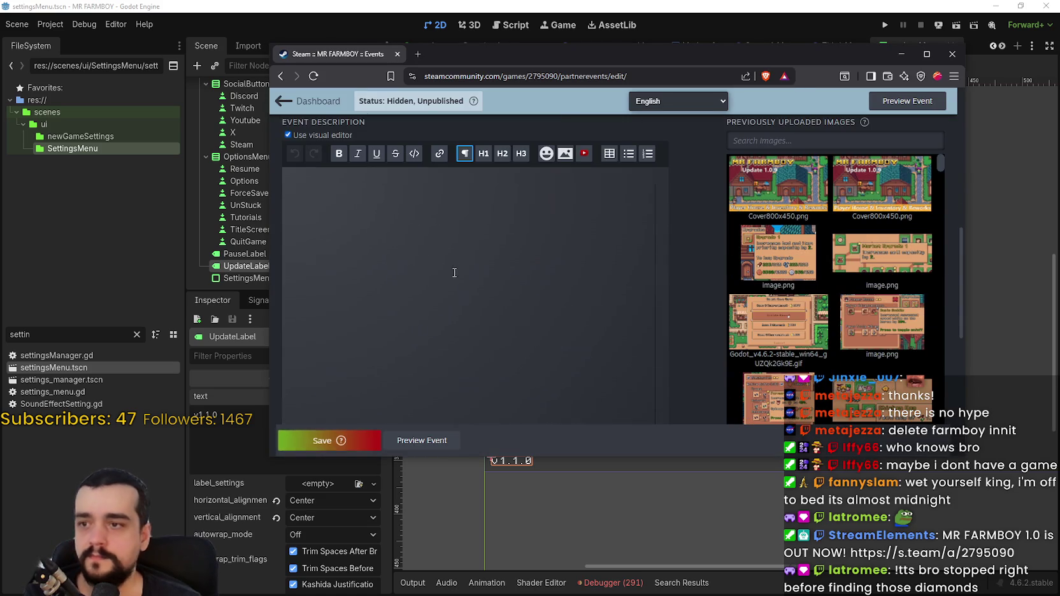
scroll(446, 255, up, 3)
scroll(420, 204, up, 1)
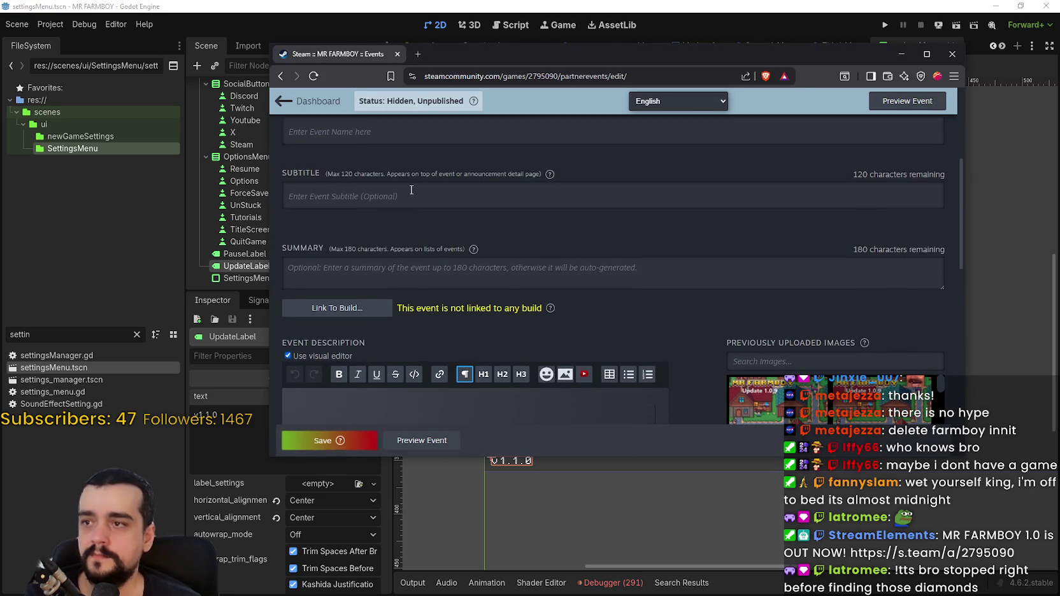
scroll(453, 210, up, 2)
text(v1.1.0 -)
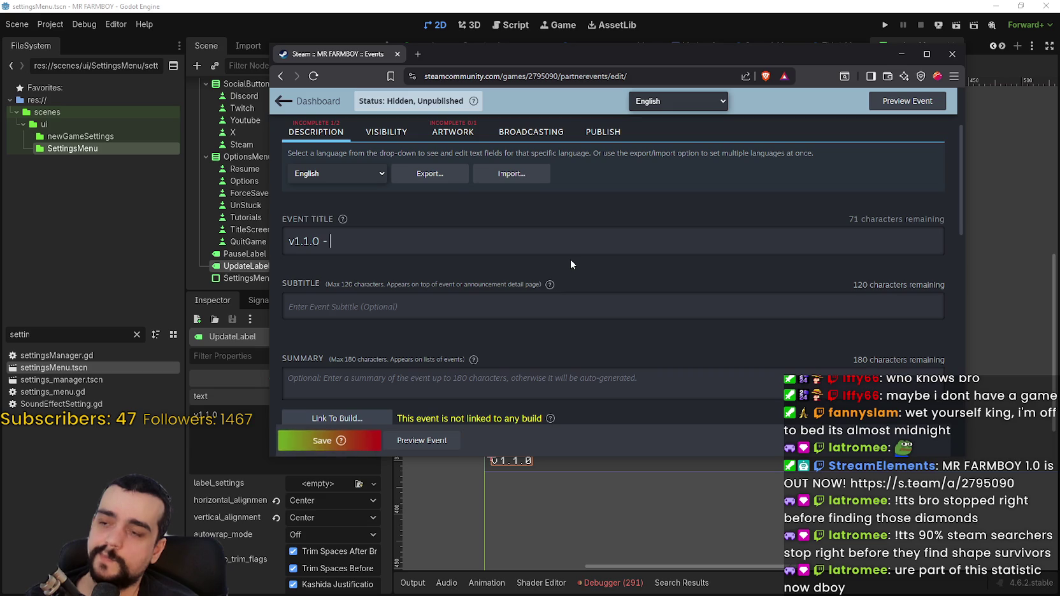
Step: Complete the event title as 'v1.1.0 - Backend Refactors + More'
text(Re)
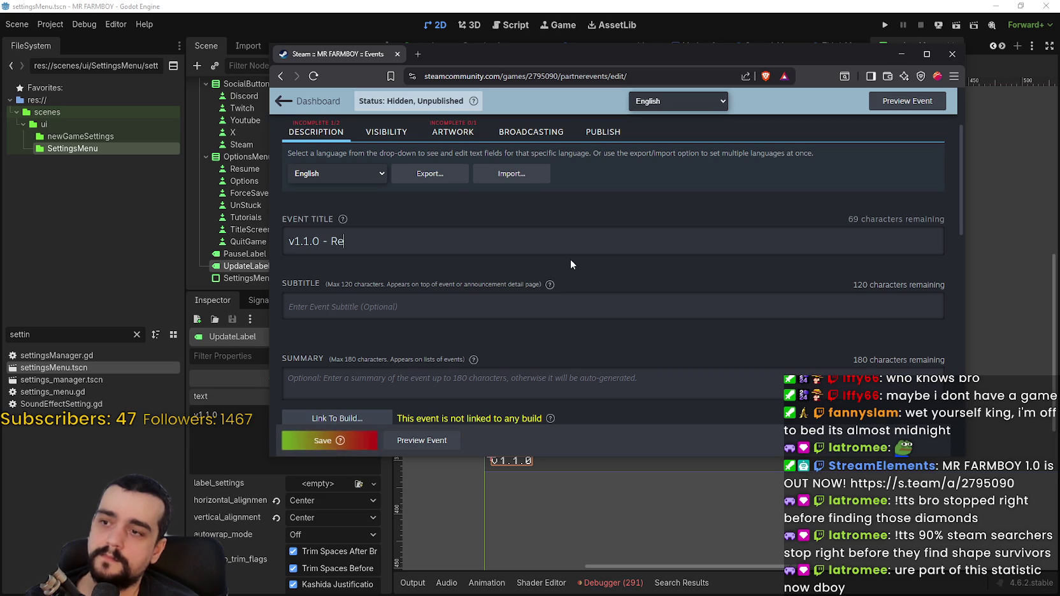
text(source)
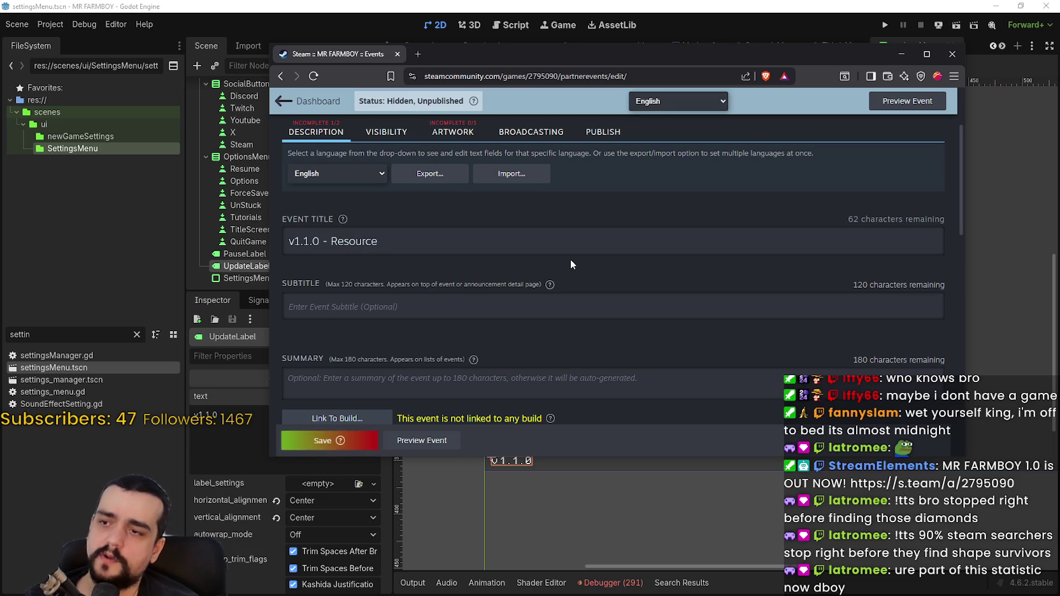
key(BackSpace)
key(BackSpace)
key(BackSpace)
text(QoL)
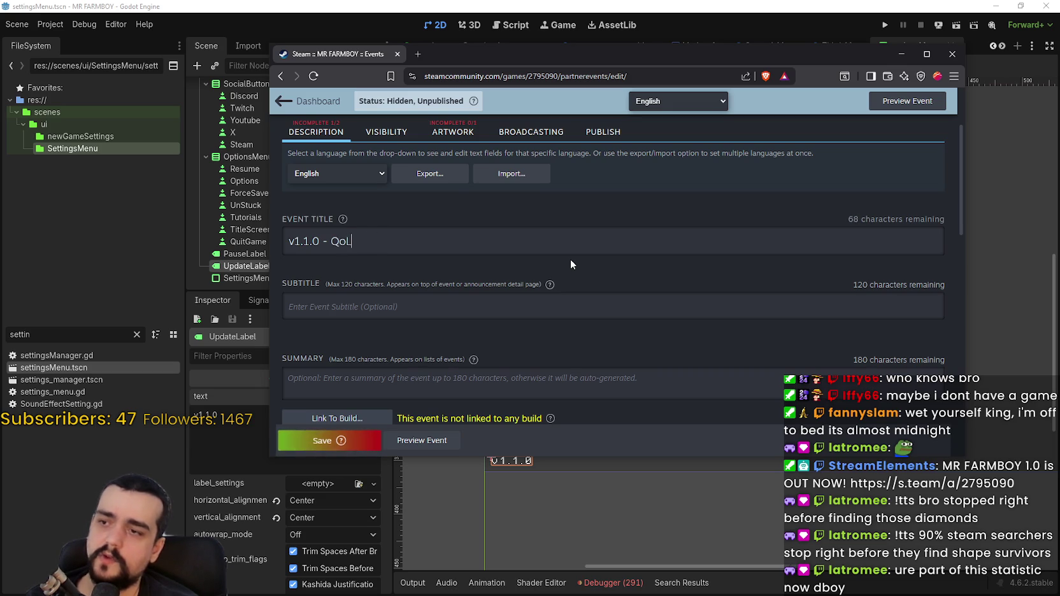
key(BackSpace)
key(BackSpace)
key(BackSpace)
text(R)
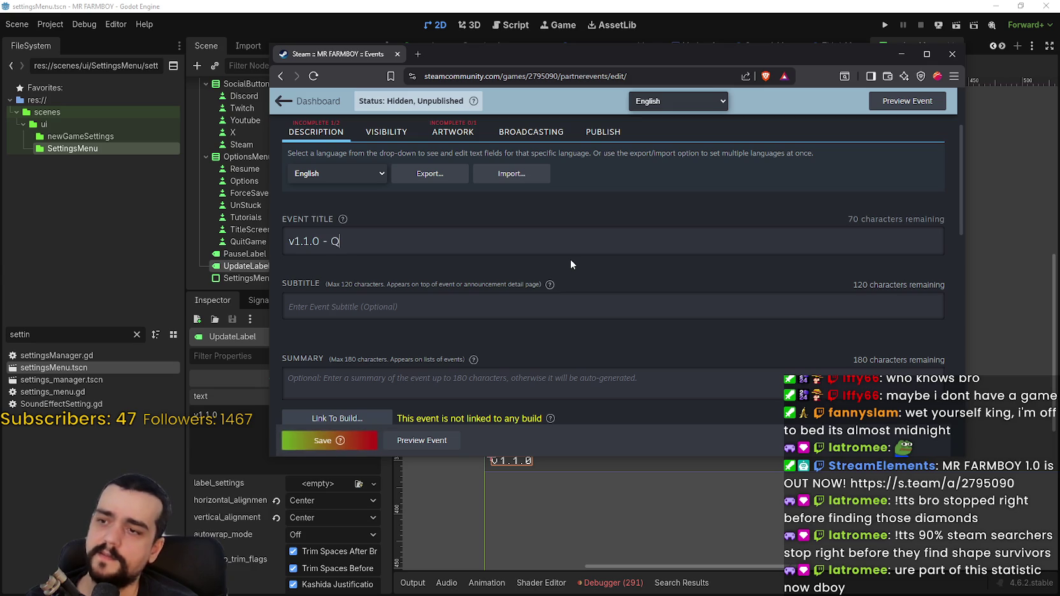
key(BackSpace)
text(R)
key(BackSpace)
text(B)
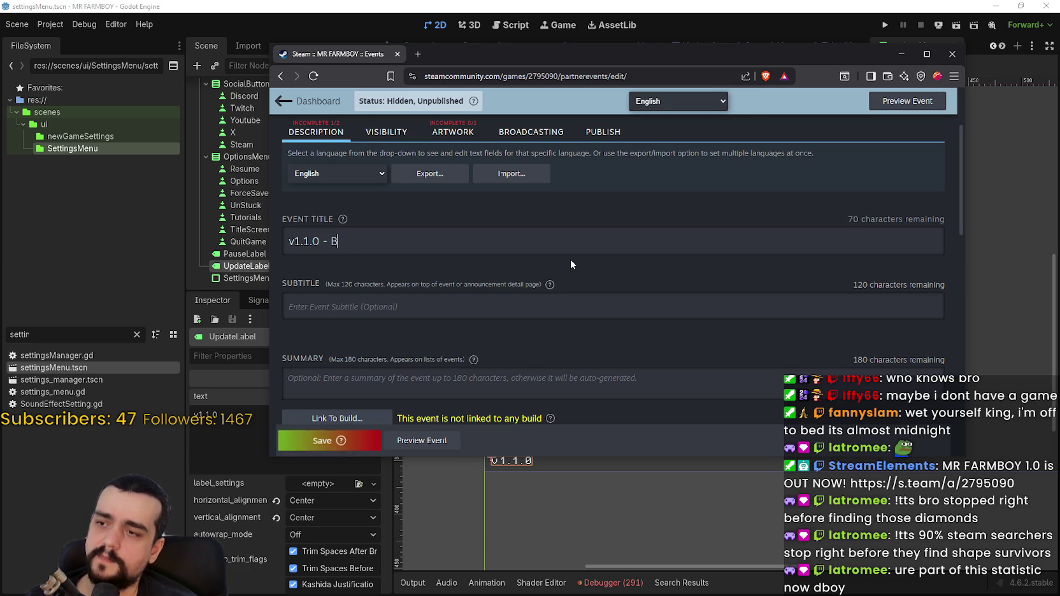
text(ackend Ref)
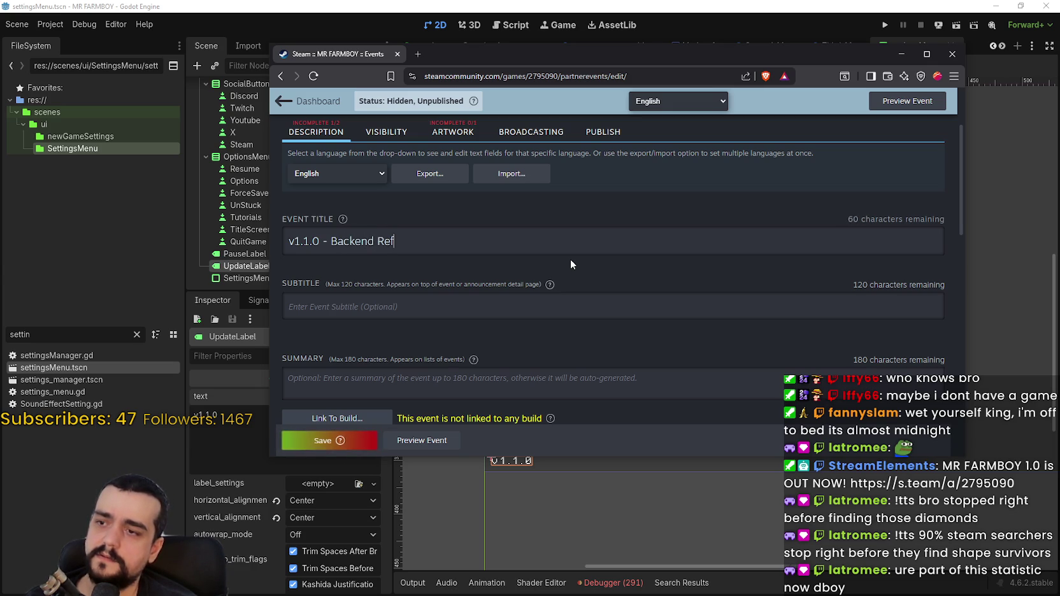
text(actors + More)
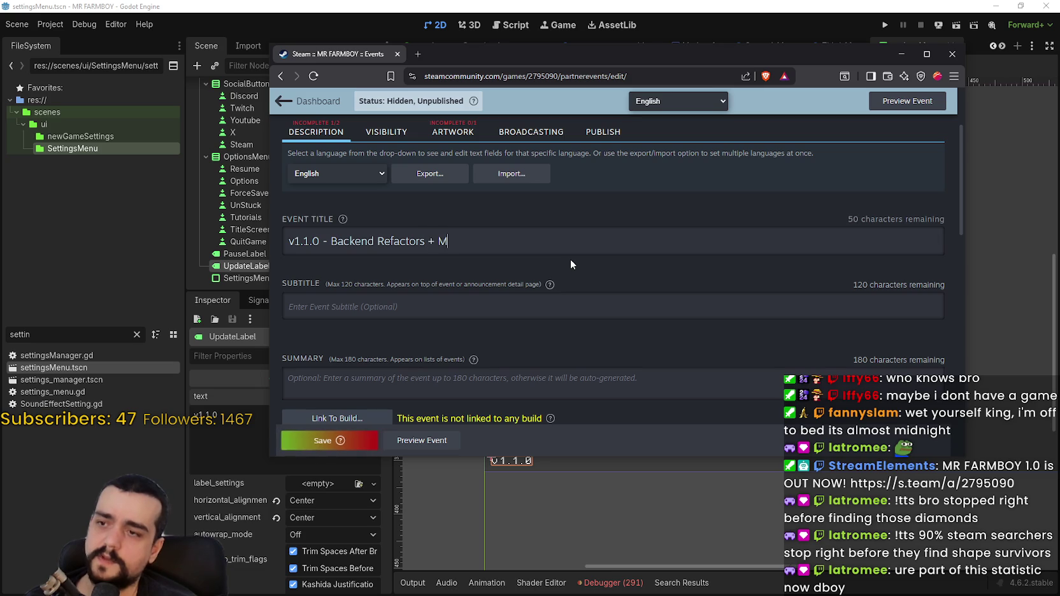
Step: Begin the event description with v1.1.0 followed by a new line
scroll(690, 198, down, 4)
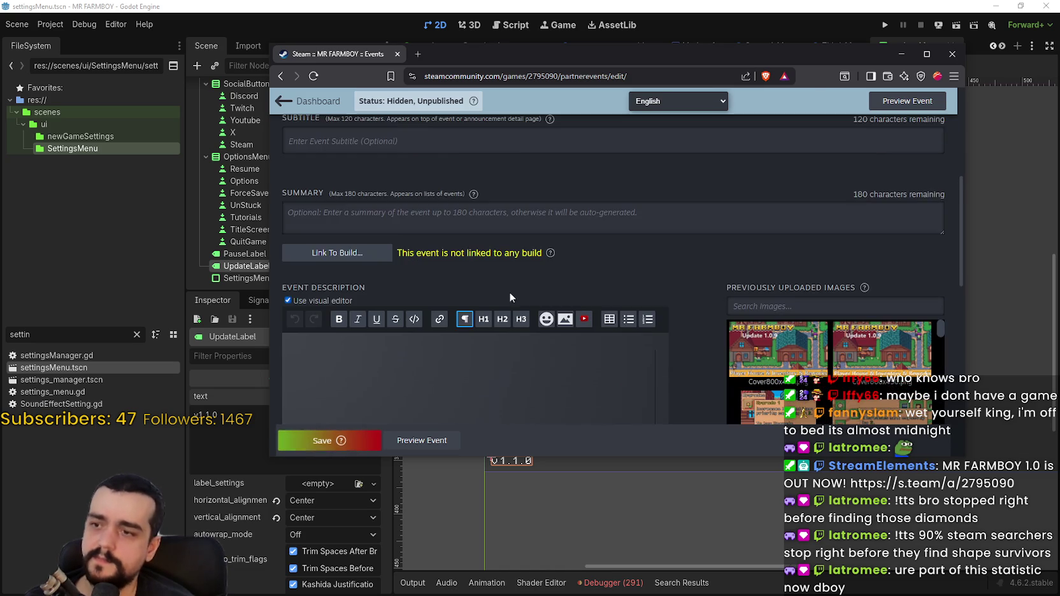
click(516, 326)
text(v1.1.0)
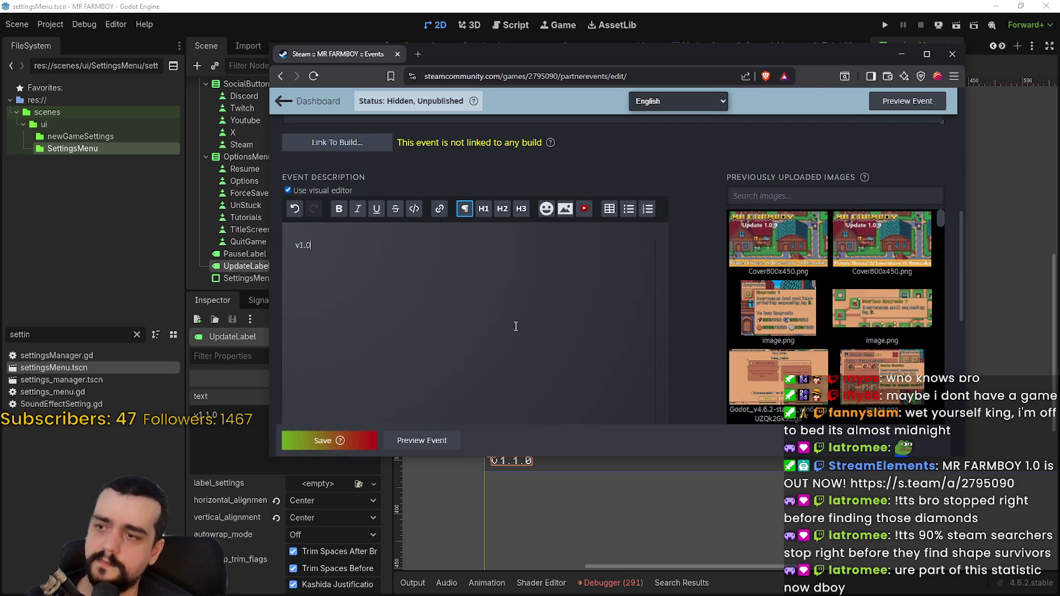
key(Return)
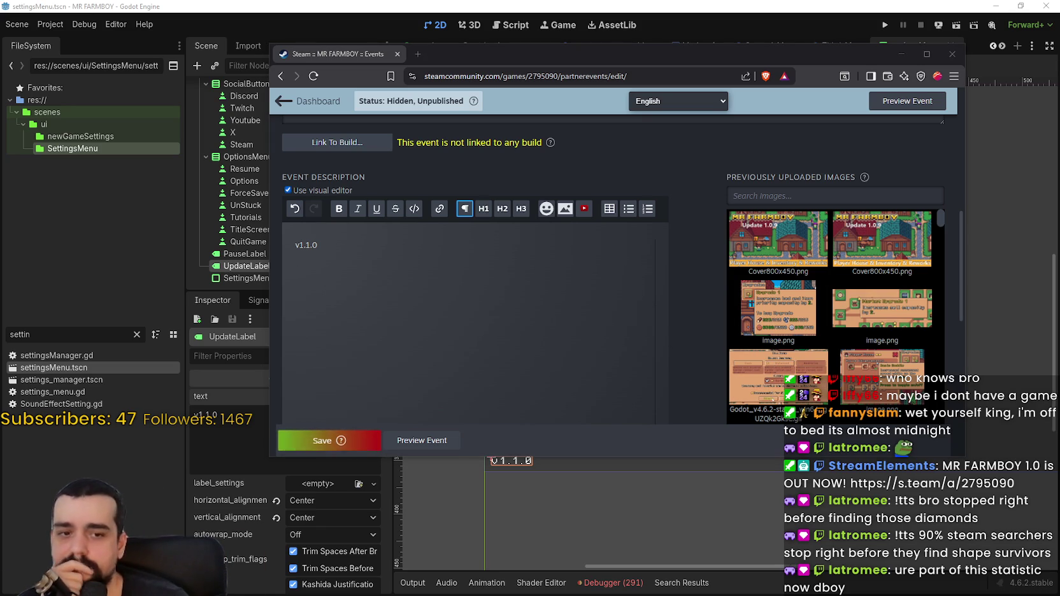
key(alt+Tab)
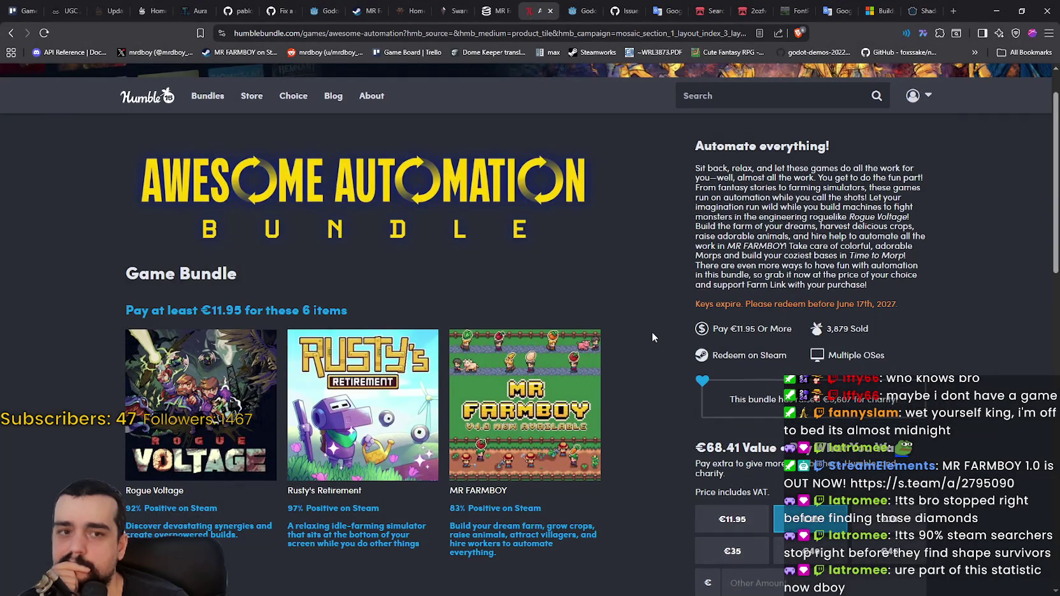
Step: Switch to the SteamDB MR FARMBOY tab and reload it for current player stats
right_click(635, 206)
click(630, 193)
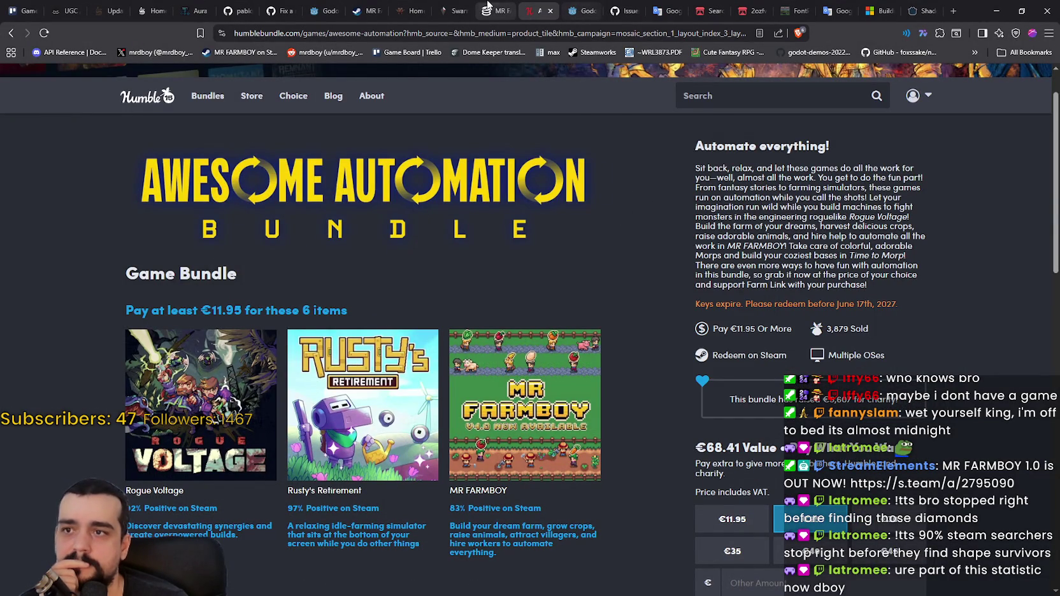
click(493, 11)
right_click(488, 15)
click(542, 100)
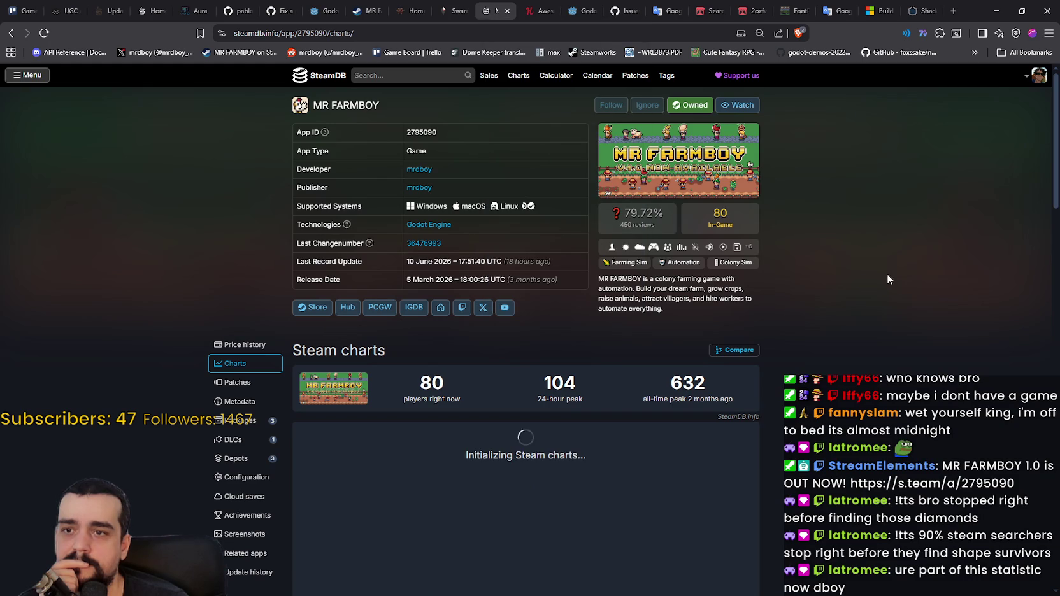
Step: Minimize the SteamDB window and shift the event editor window slightly left
click(992, 14)
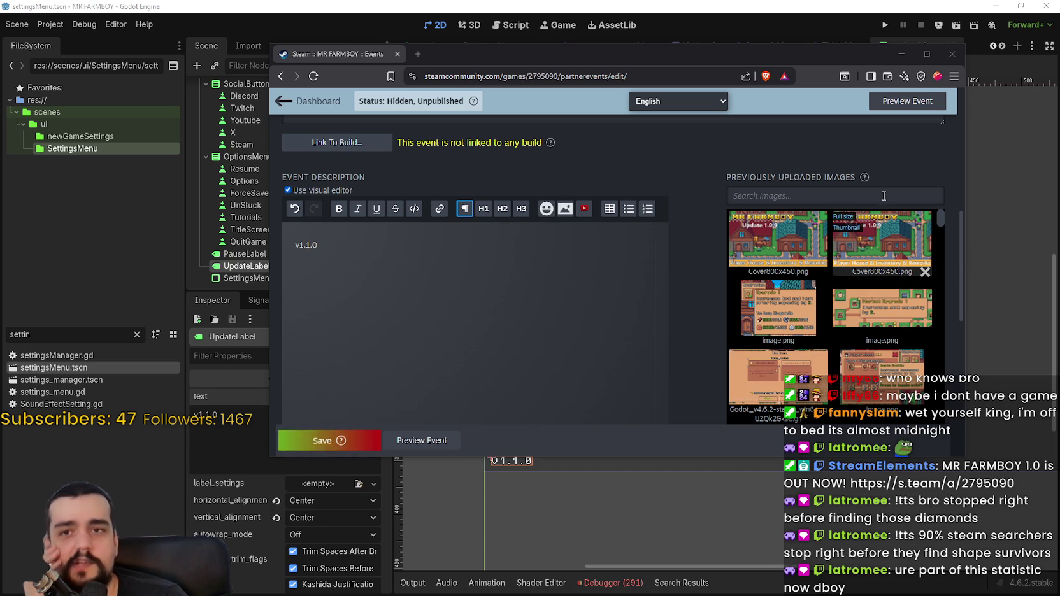
drag(825, 62, 779, 59)
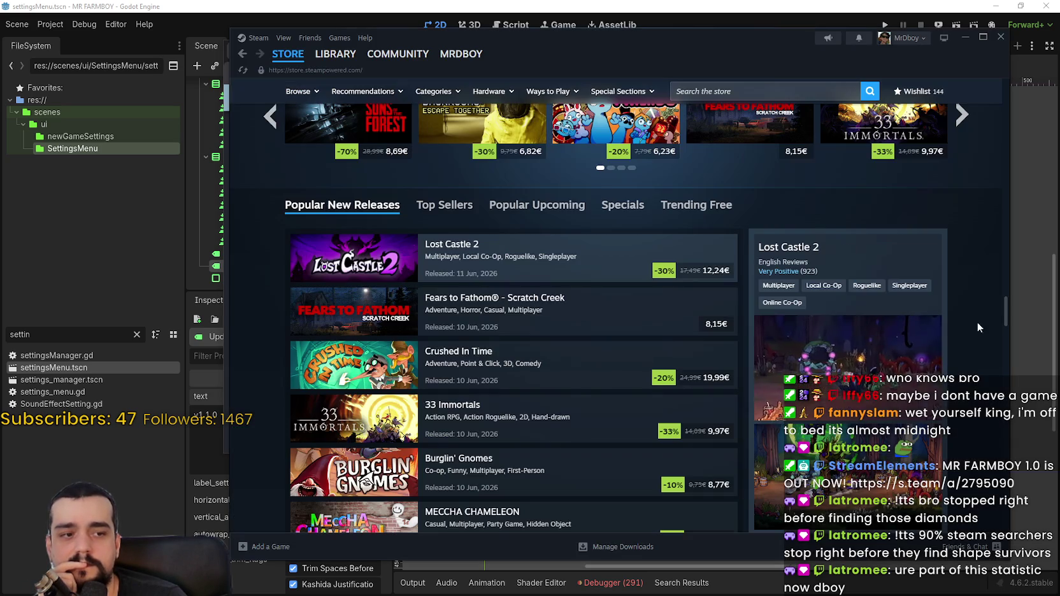
Step: Open Steam News to the article 'A Refreshed Steam Store Home Page'
click(829, 36)
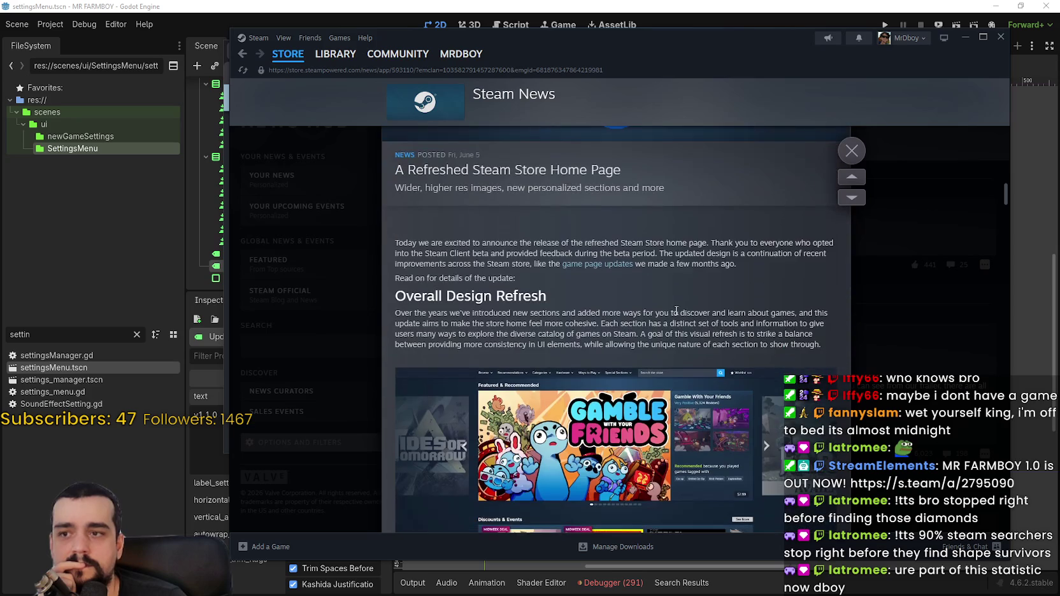
scroll(695, 315, up, 3)
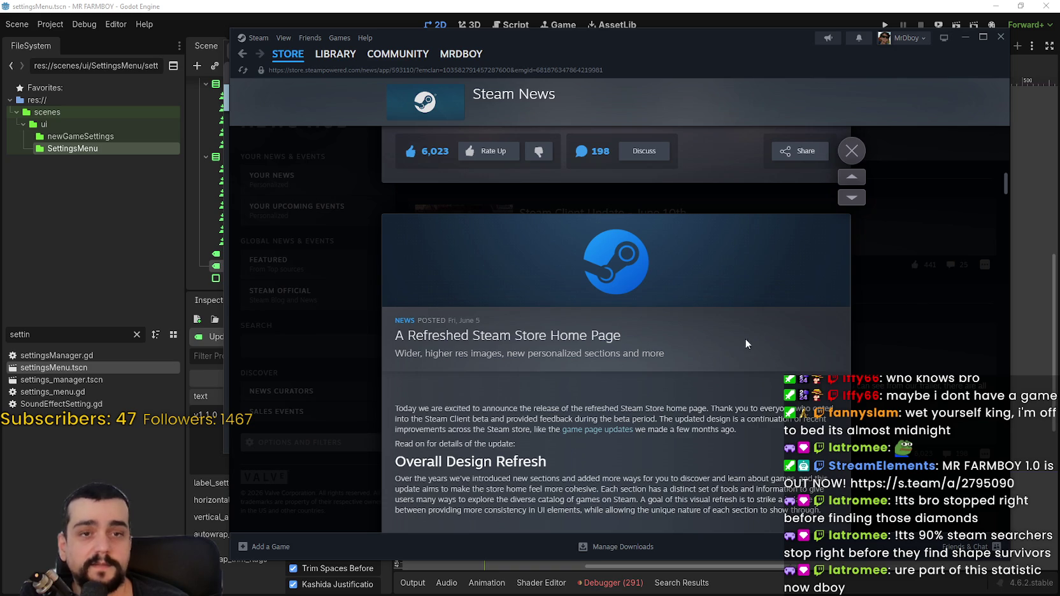
Step: Close the news article and return to the Bullet Fest store front page
scroll(757, 325, down, 3)
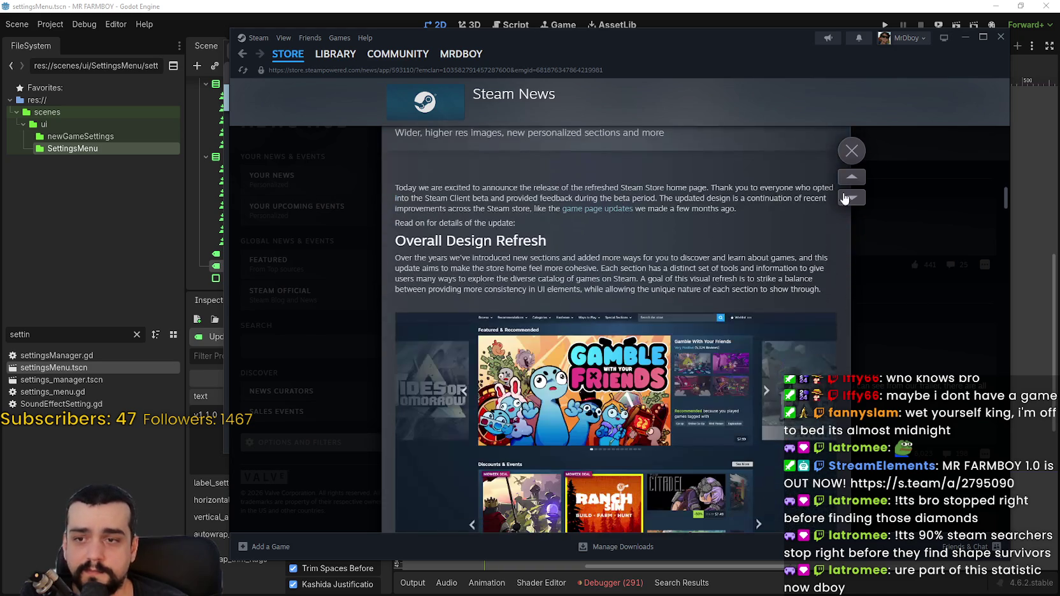
click(852, 150)
click(613, 445)
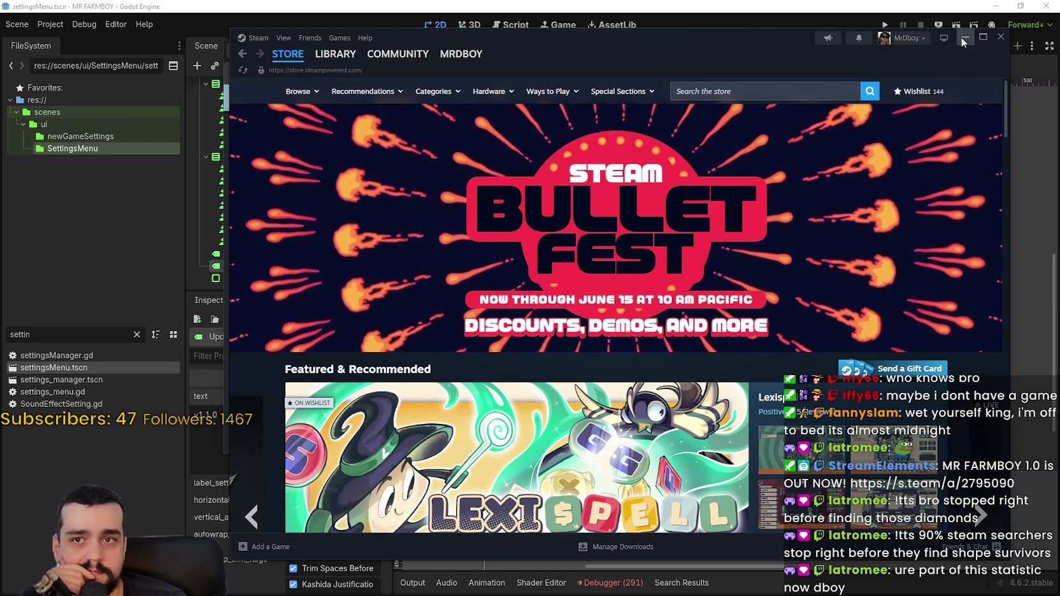
Step: Minimize the Steam client and move the v1.1.0 event editor window over Godot
click(964, 41)
drag(758, 22, 796, 50)
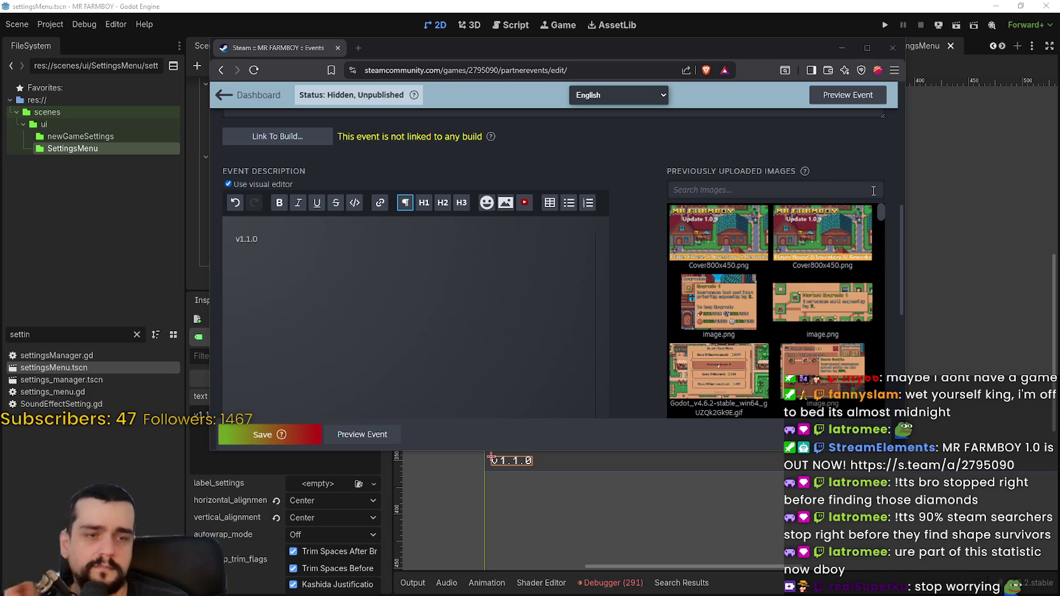
drag(636, 44, 684, 52)
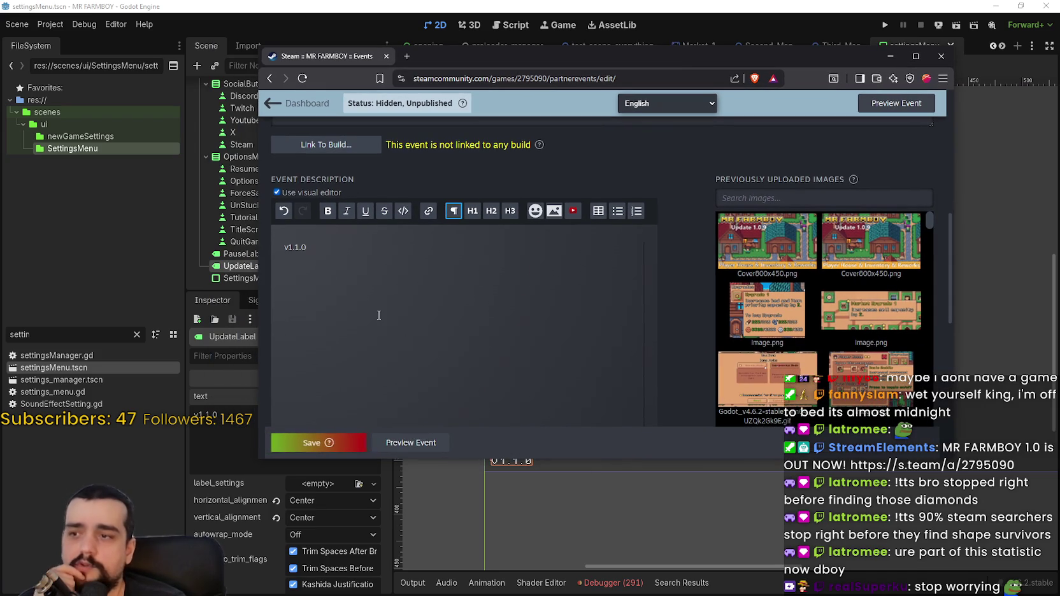